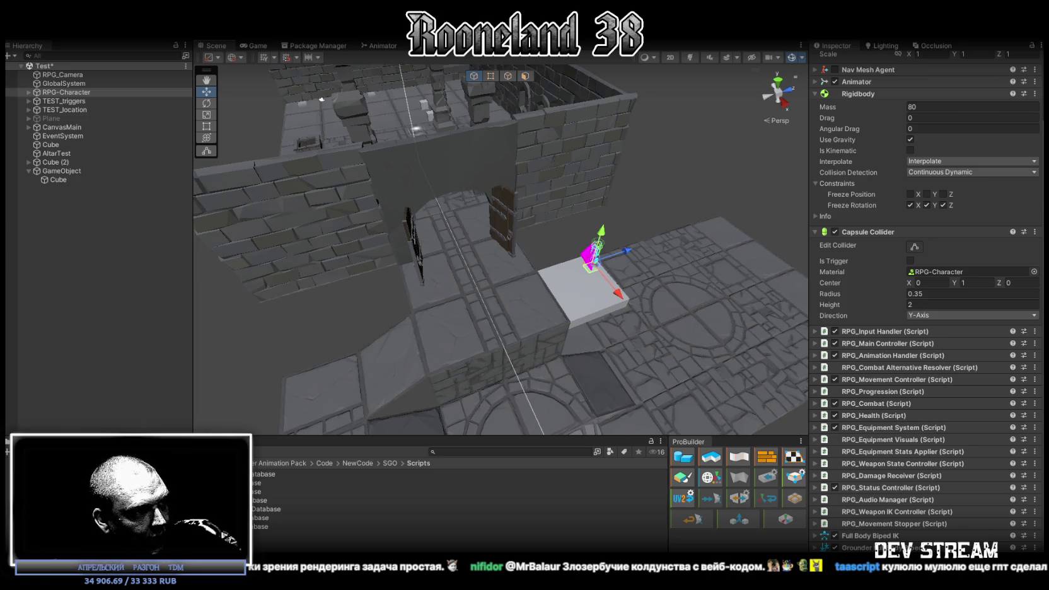
Switch from Unity to the ChatGPT conversation drafting the three platform scripts.
{"action": "key", "text": "alt+Tab"}
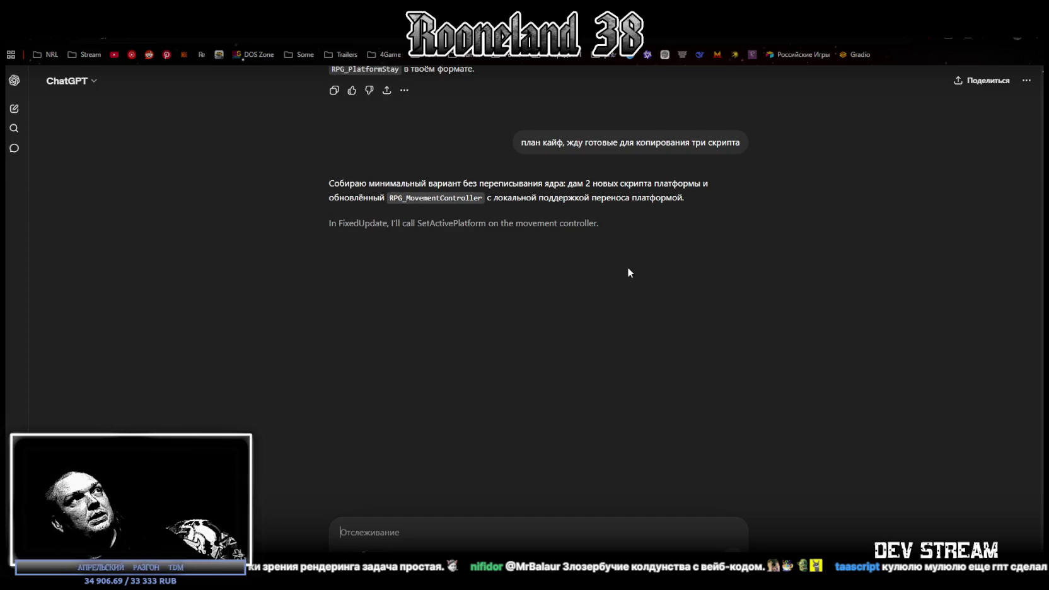
Confirm the ChatGPT model is unchanged, then shrink the browser so Unity shows behind it.
{"action": "left_click", "coordinate": [92, 81]}
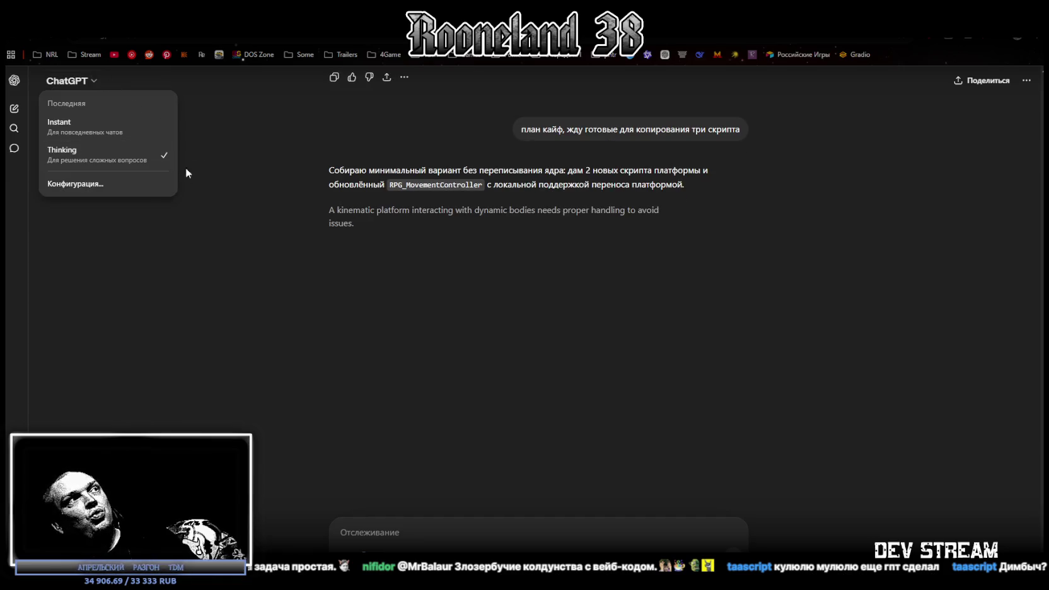
{"action": "left_click", "coordinate": [474, 534]}
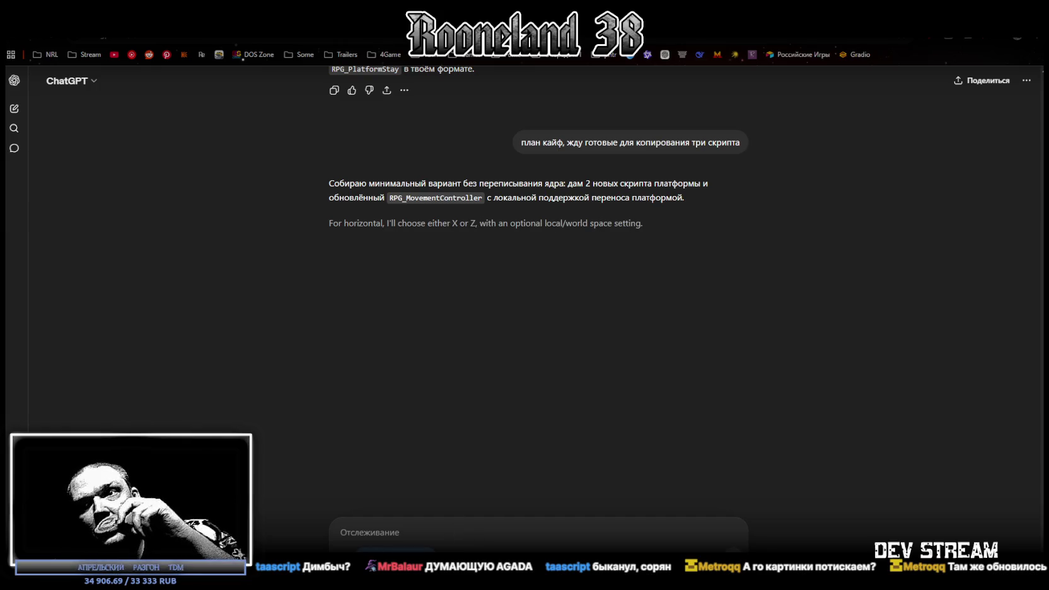
{"action": "key", "text": "super+Down"}
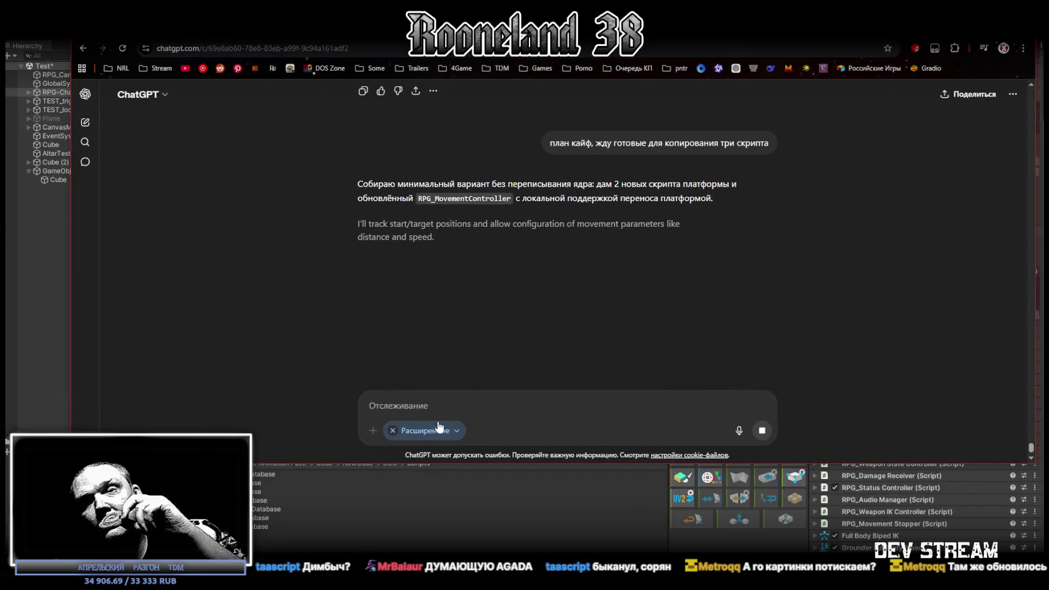
Maximize the browser, let the reply finish, select the RPG_Platform name, and return to Unity.
{"action": "key", "text": "super+Up"}
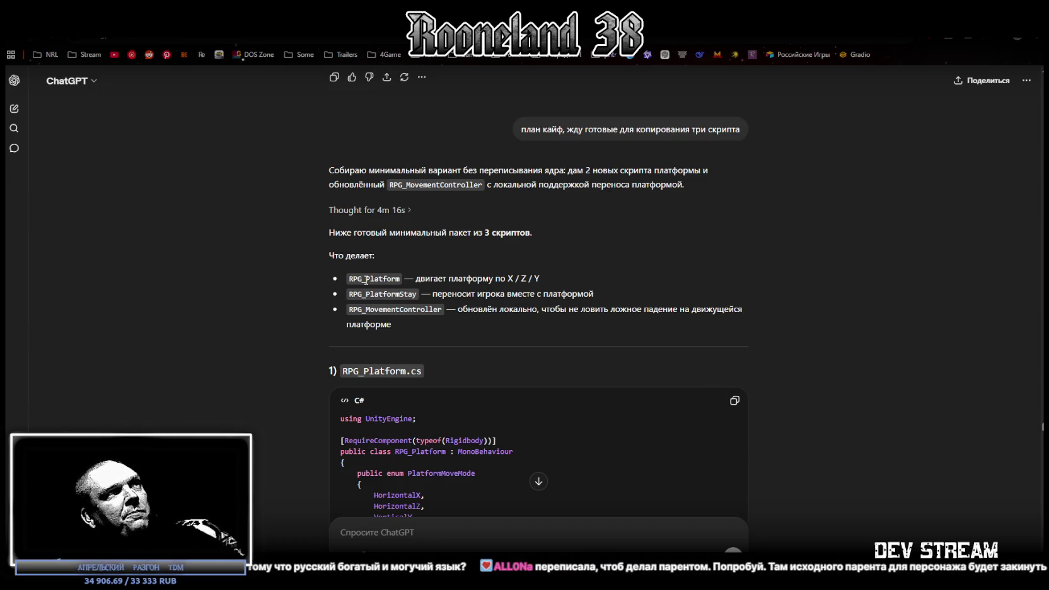
{"action": "double_click", "coordinate": [366, 279]}
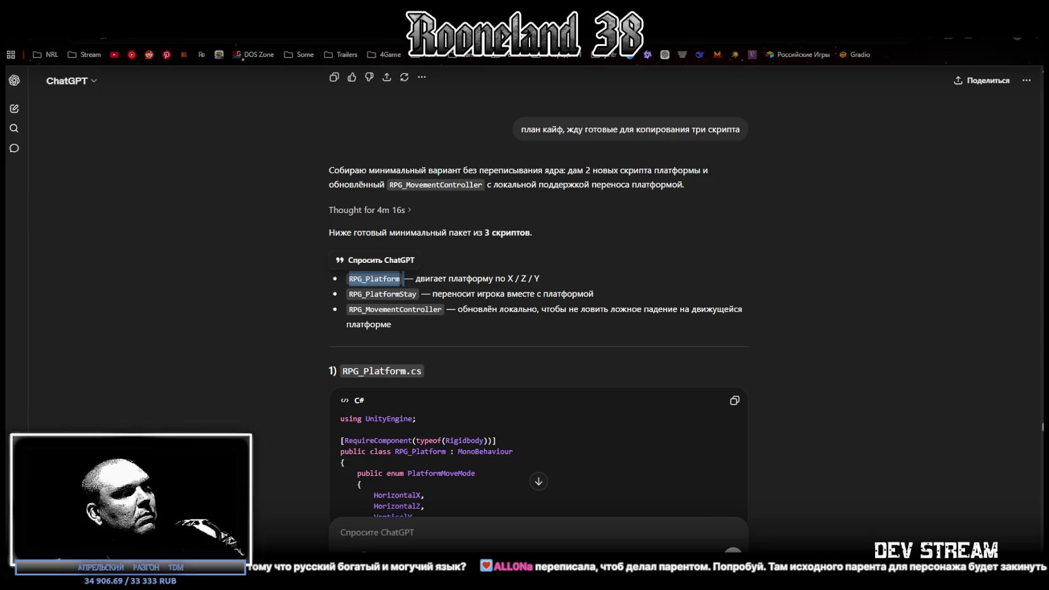
{"action": "key", "text": "alt+Tab"}
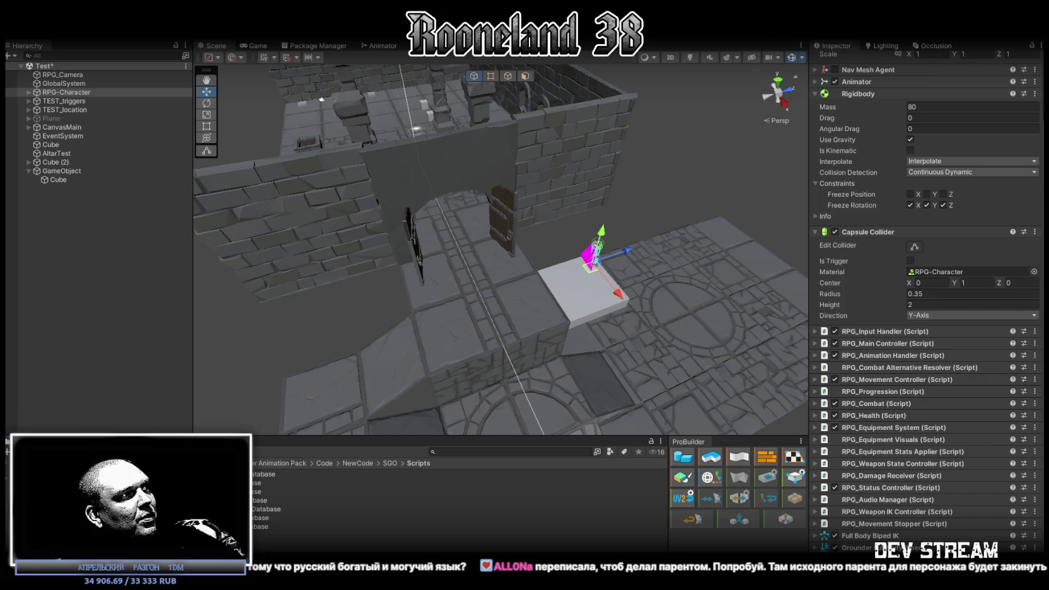
Add a new C# script to the empty Platform folder and open it for editing.
{"action": "left_click", "coordinate": [208, 533]}
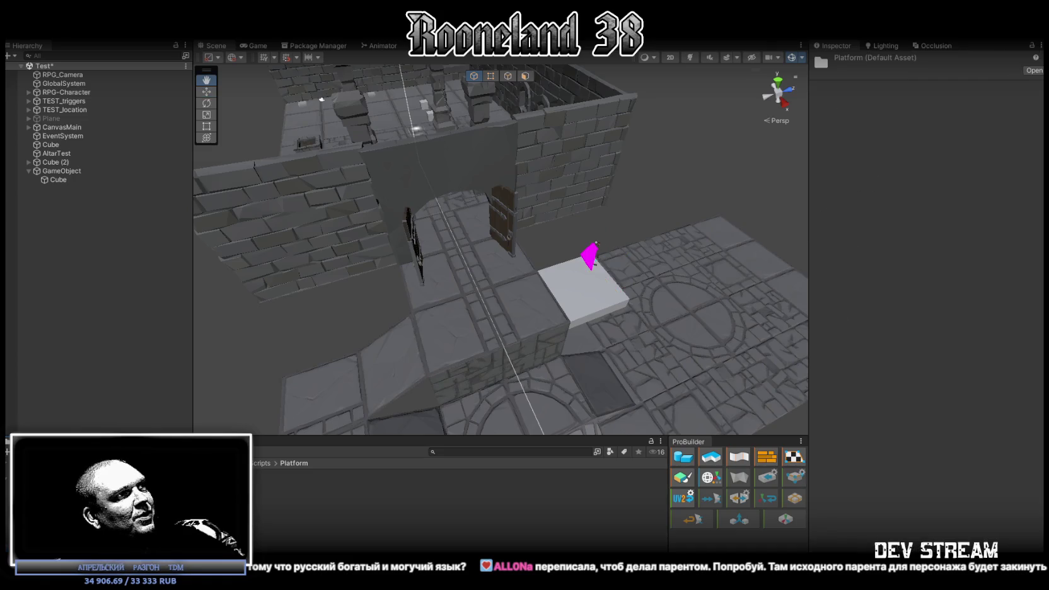
{"action": "right_click", "coordinate": [224, 510]}
{"action": "mouse_move", "coordinate": [289, 230]}
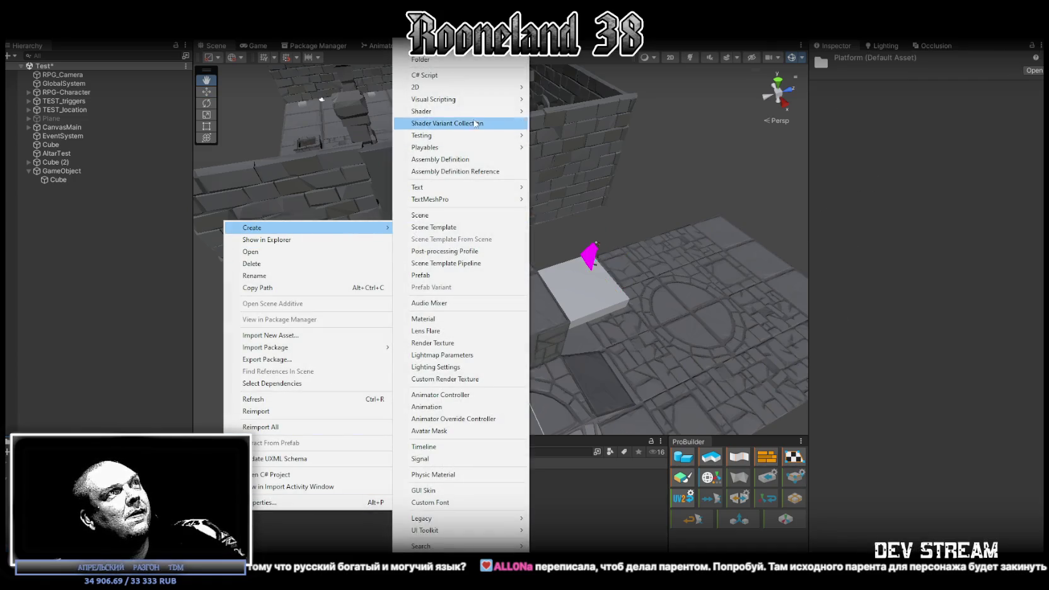
{"action": "left_click", "coordinate": [441, 76]}
{"action": "double_click", "coordinate": [299, 532]}
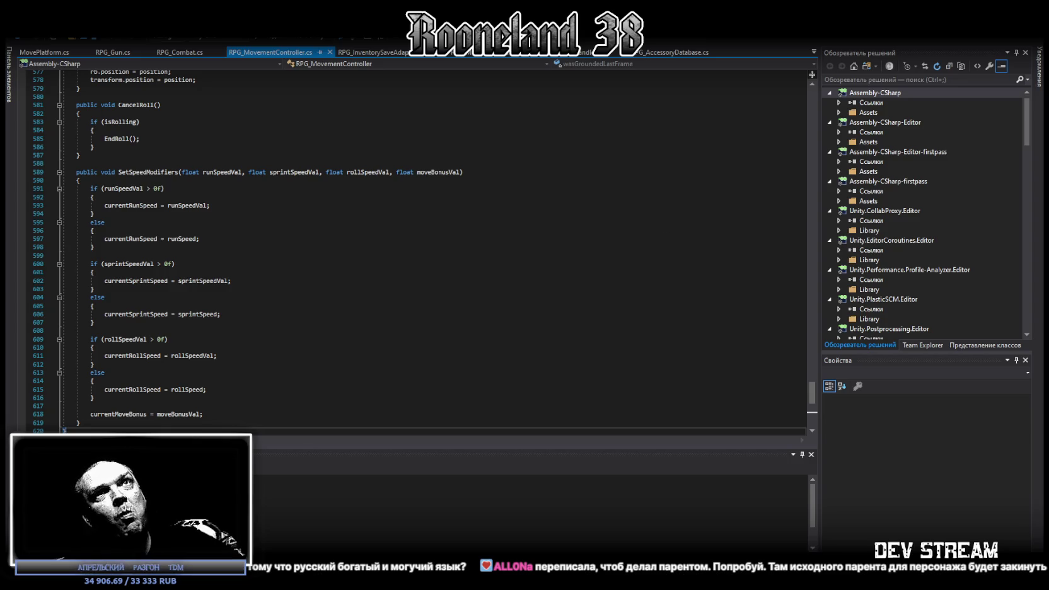
Undo MovePlatform.cs back to the code that parents colliding objects to the platform.
{"action": "key", "text": "ctrl+Tab"}
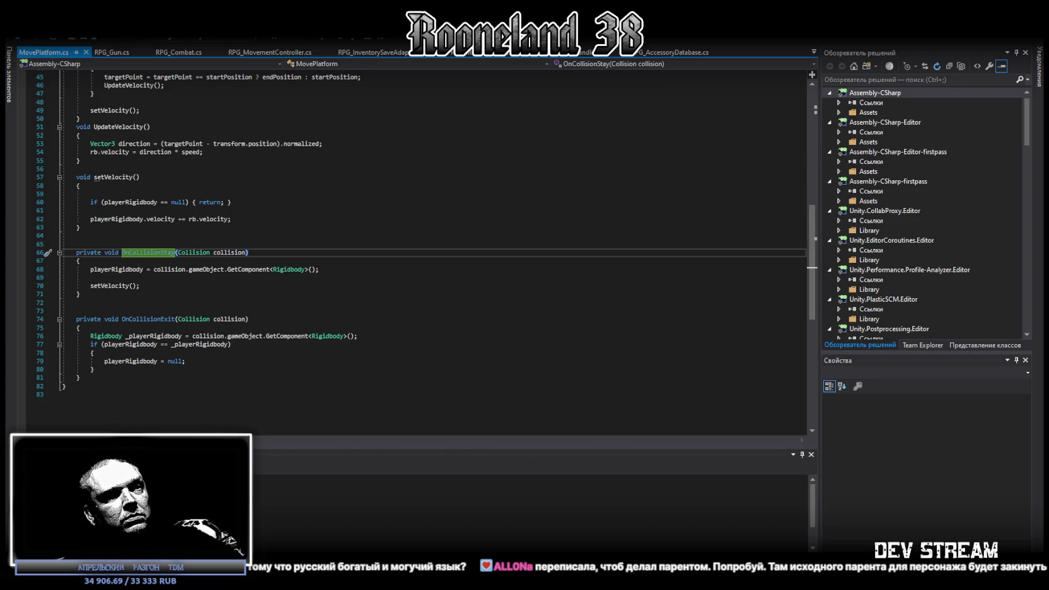
{"action": "key", "text": "ctrl+z"}
{"action": "key", "text": "ctrl+z"}
{"action": "key", "text": "ctrl+z"}
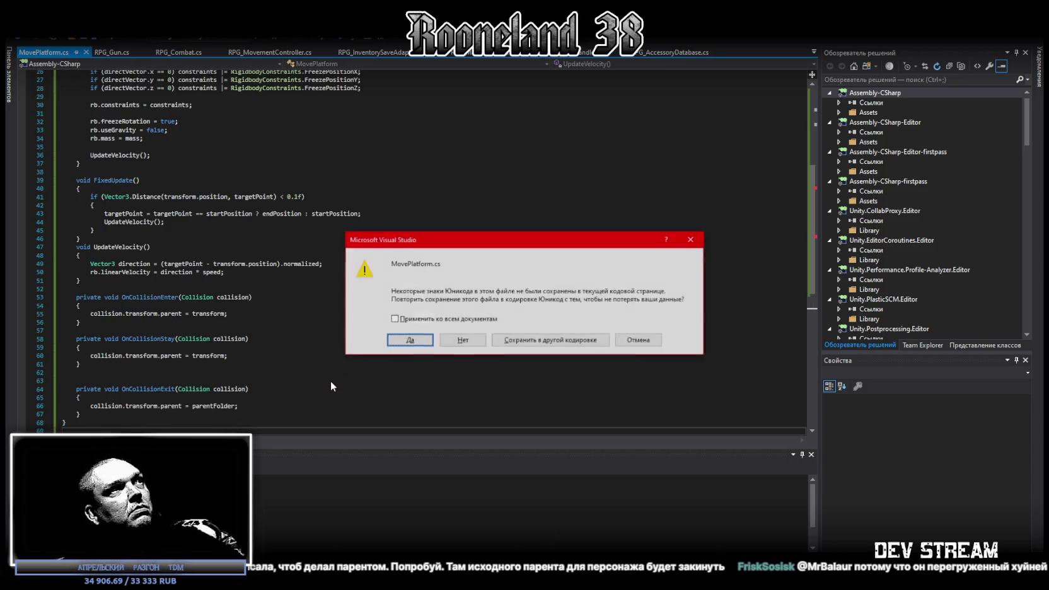
Accept the Unicode save prompt, change line 50's linearVelocity to Velocity, and save.
{"action": "left_click", "coordinate": [406, 335]}
{"action": "scroll", "coordinate": [406, 335], "scroll_direction": "up", "scroll_amount": 6}
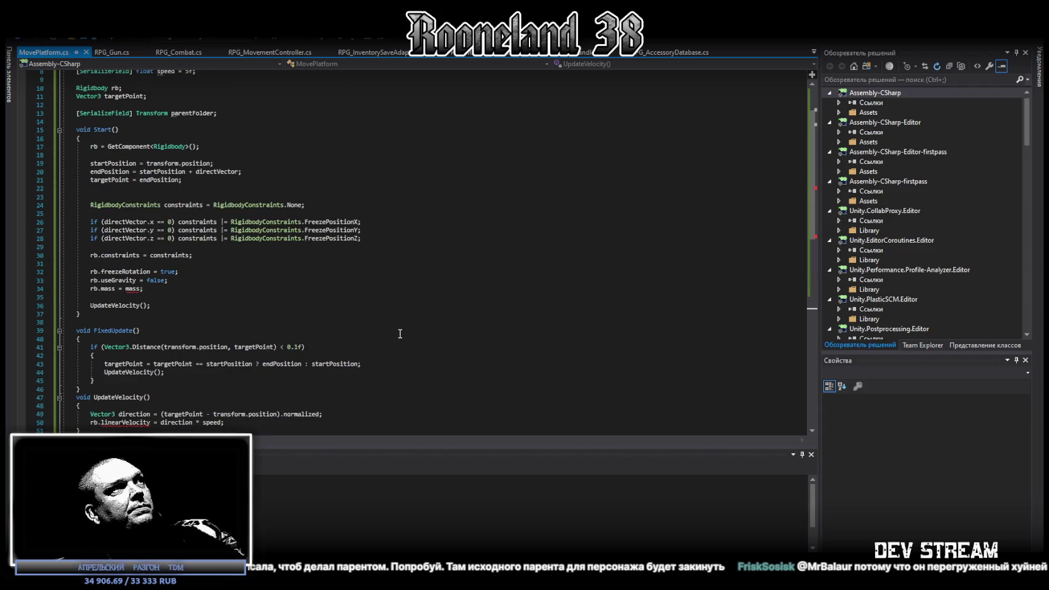
{"action": "scroll", "coordinate": [271, 327], "scroll_direction": "down", "scroll_amount": 3}
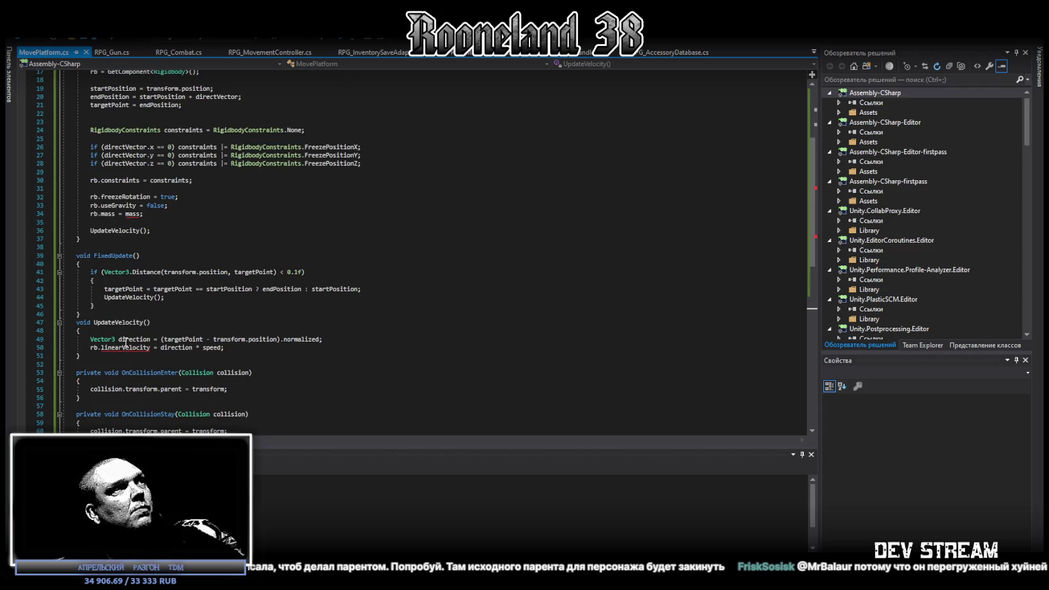
{"action": "left_click", "coordinate": [126, 347]}
{"action": "key", "text": "BackSpace"}
{"action": "key", "text": "BackSpace"}
{"action": "key", "text": "BackSpace"}
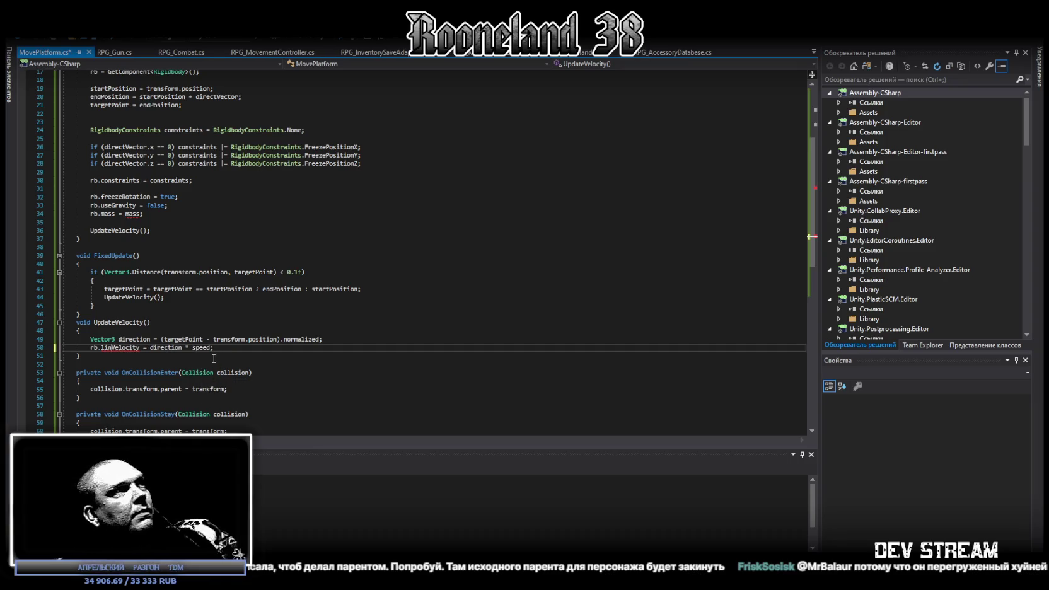
{"action": "scroll", "coordinate": [356, 357], "scroll_direction": "down", "scroll_amount": 6}
{"action": "scroll", "coordinate": [353, 354], "scroll_direction": "up", "scroll_amount": 12}
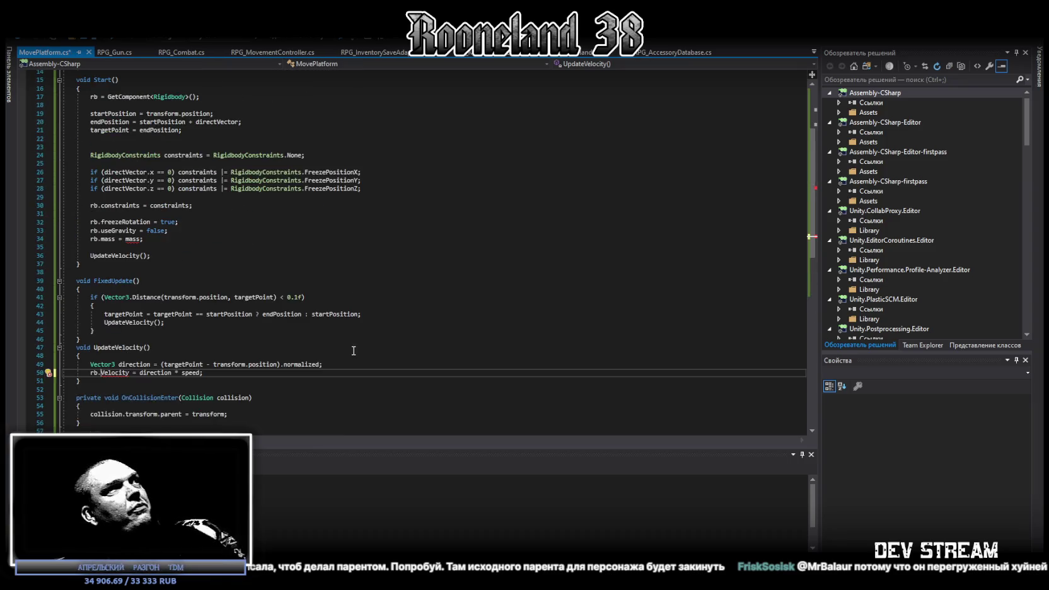
{"action": "scroll", "coordinate": [344, 347], "scroll_direction": "down", "scroll_amount": 6}
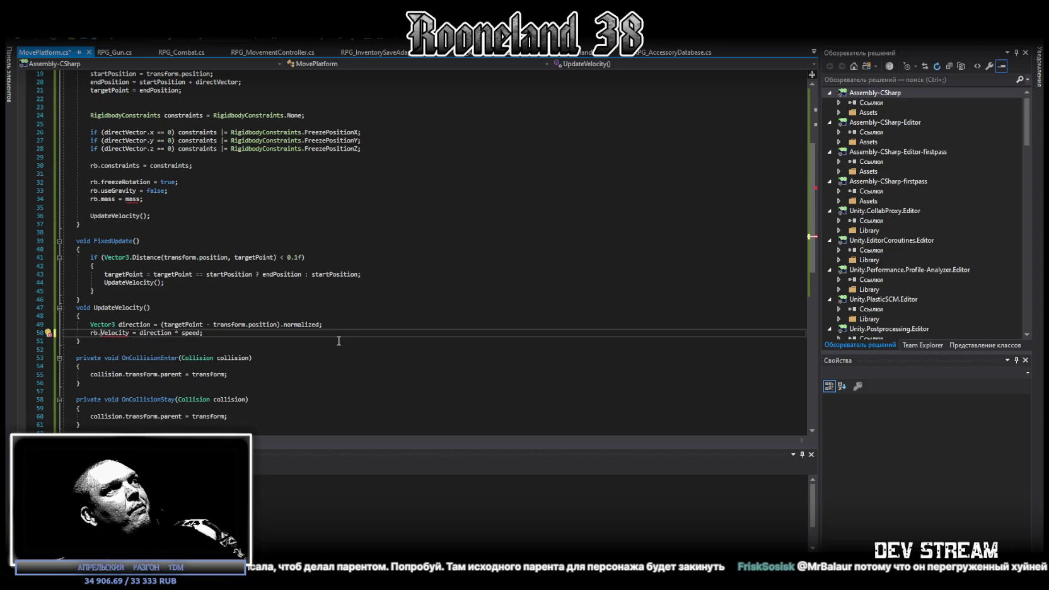
{"action": "key", "text": "ctrl+s"}
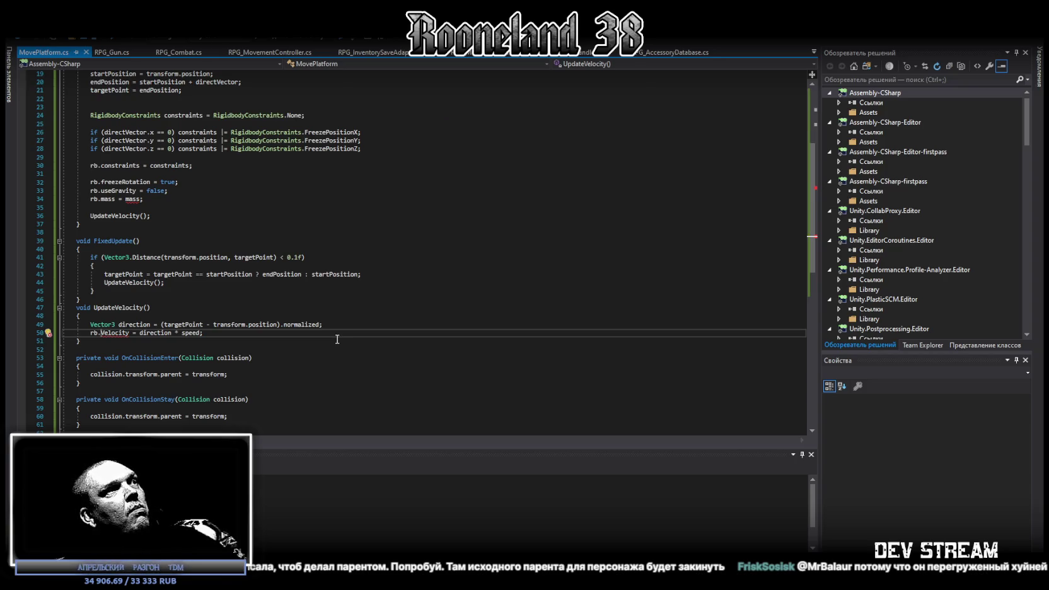
Lowercase Velocity to velocity, comment out rb.mass = mass, save, and return to Unity.
{"action": "scroll", "coordinate": [315, 336], "scroll_direction": "up", "scroll_amount": 6}
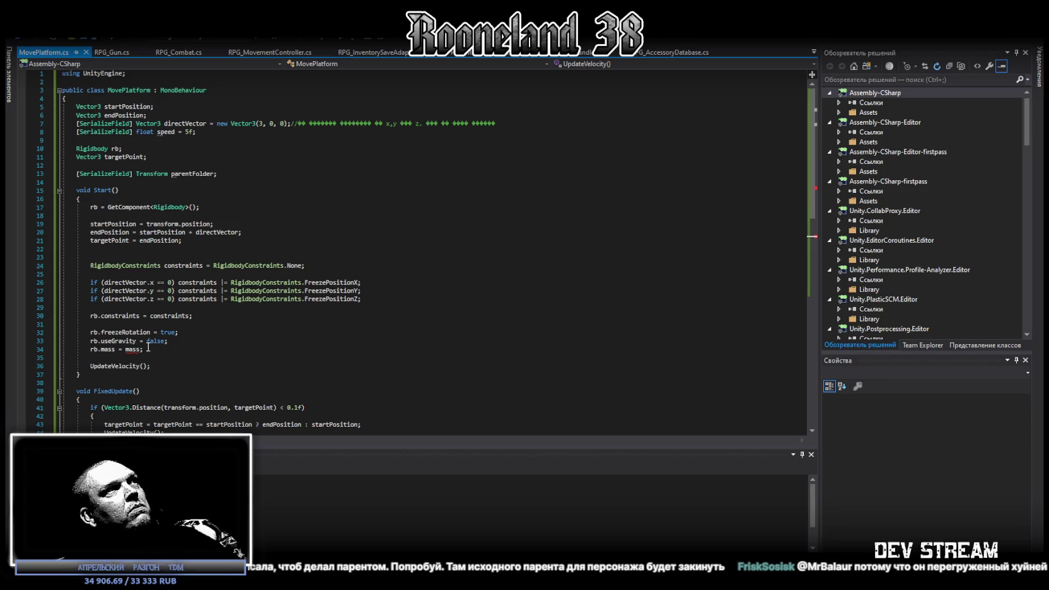
{"action": "scroll", "coordinate": [151, 346], "scroll_direction": "down", "scroll_amount": 6}
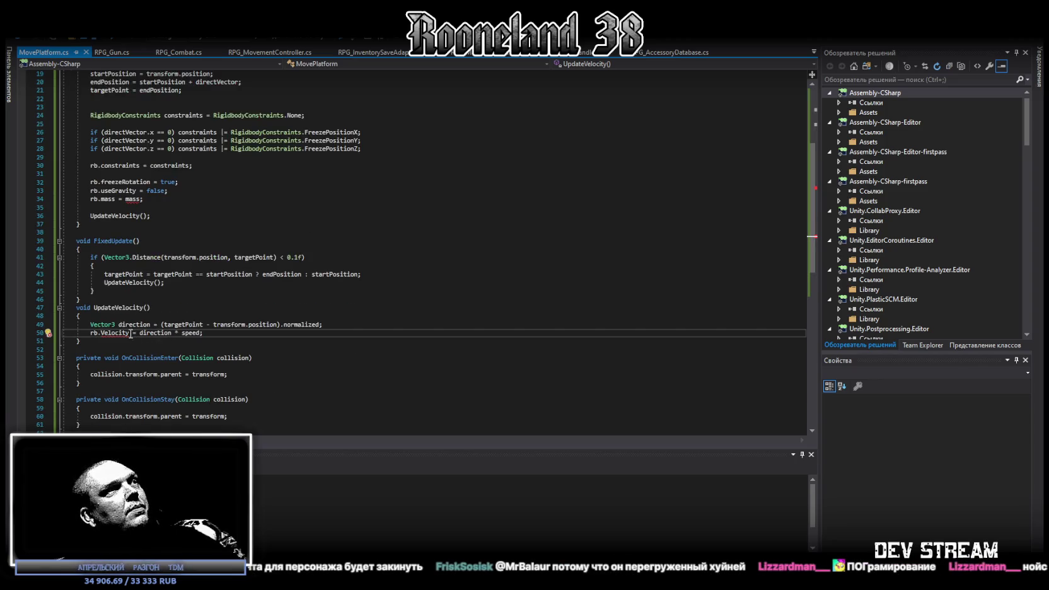
{"action": "left_click", "coordinate": [103, 333]}
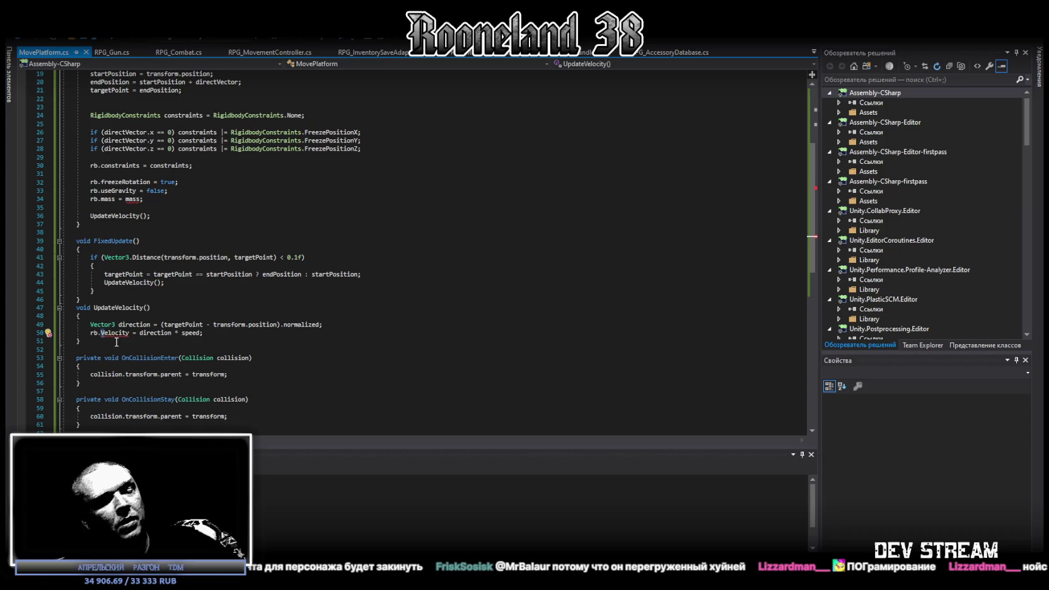
{"action": "key", "text": "Delete"}
{"action": "type", "text": "v"}
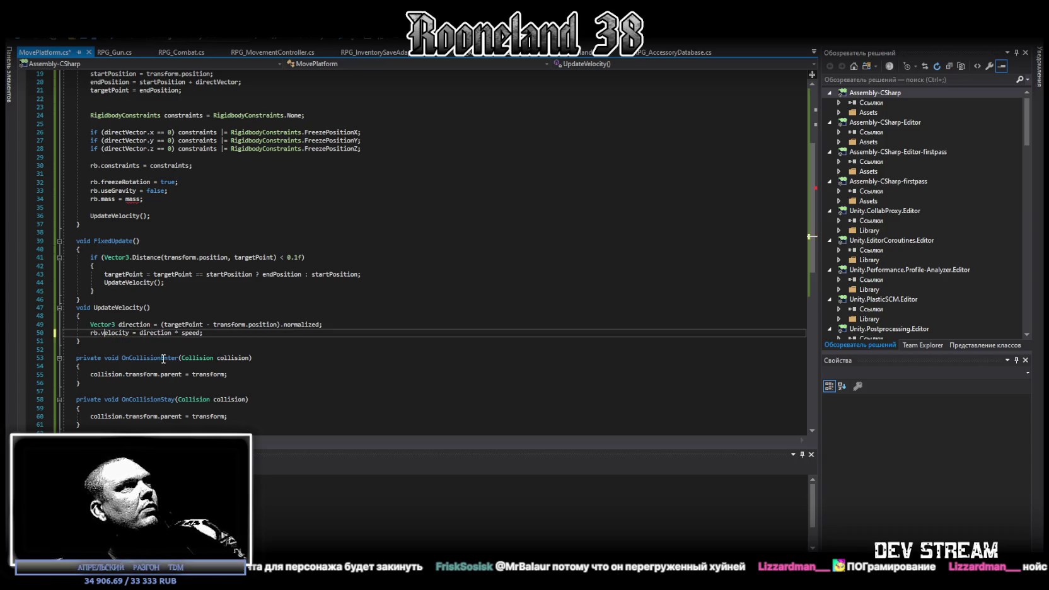
{"action": "left_click", "coordinate": [135, 198]}
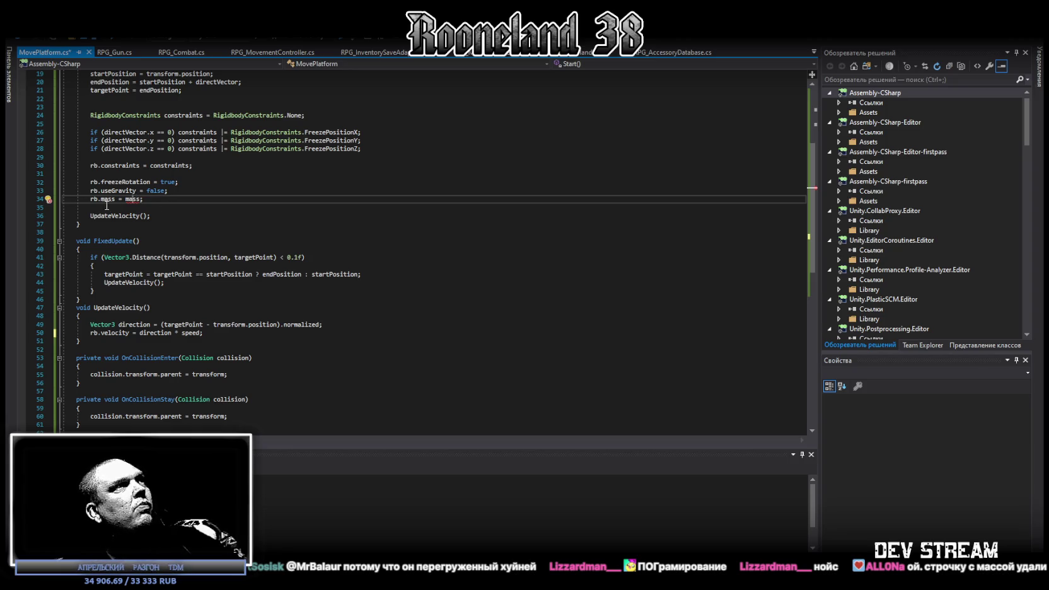
{"action": "type", "text": "//"}
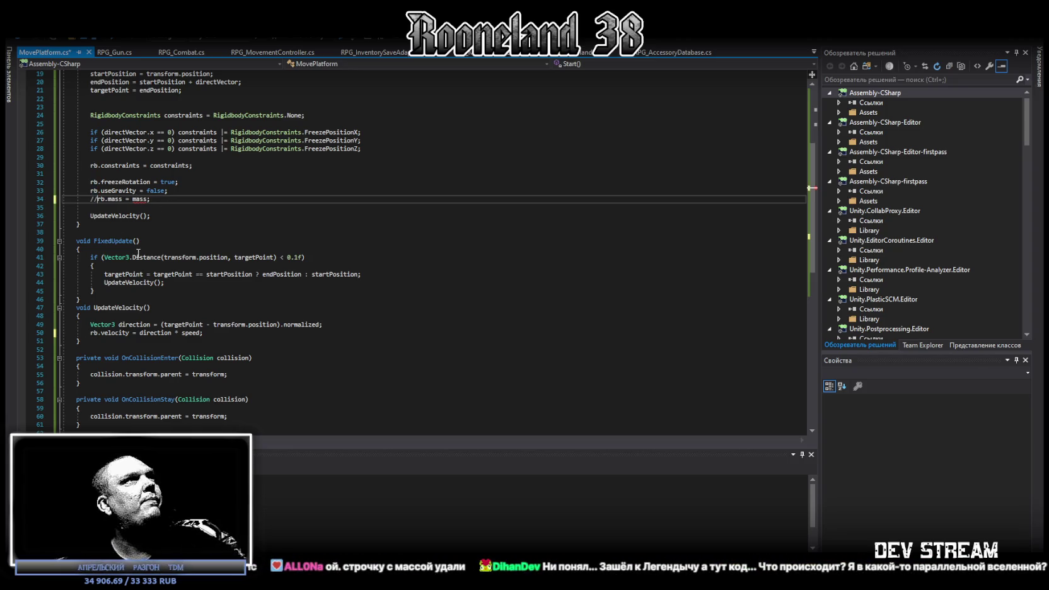
{"action": "key", "text": "ctrl+s"}
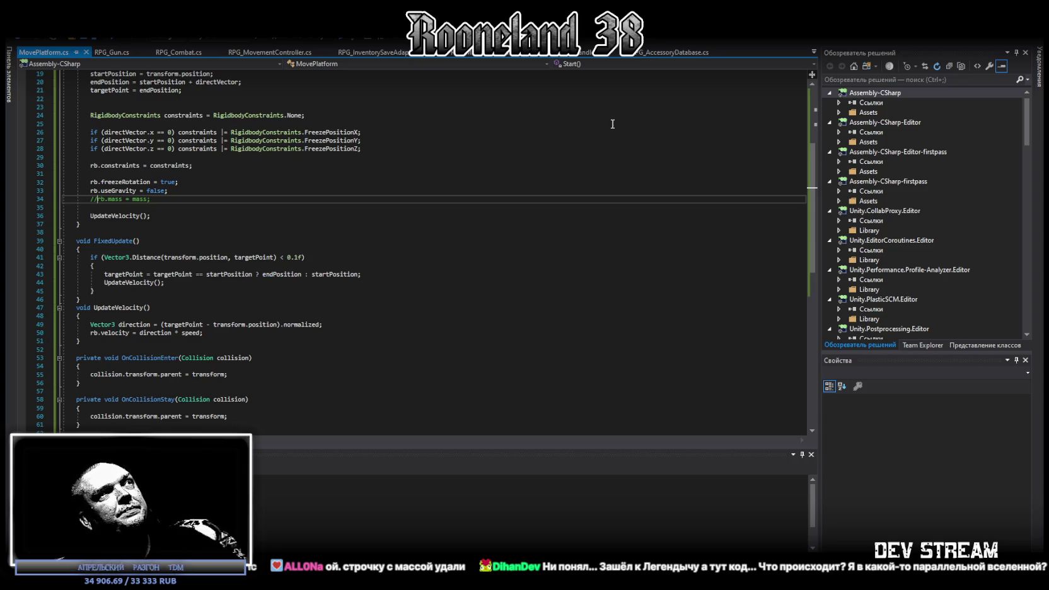
{"action": "key", "text": "alt+Tab"}
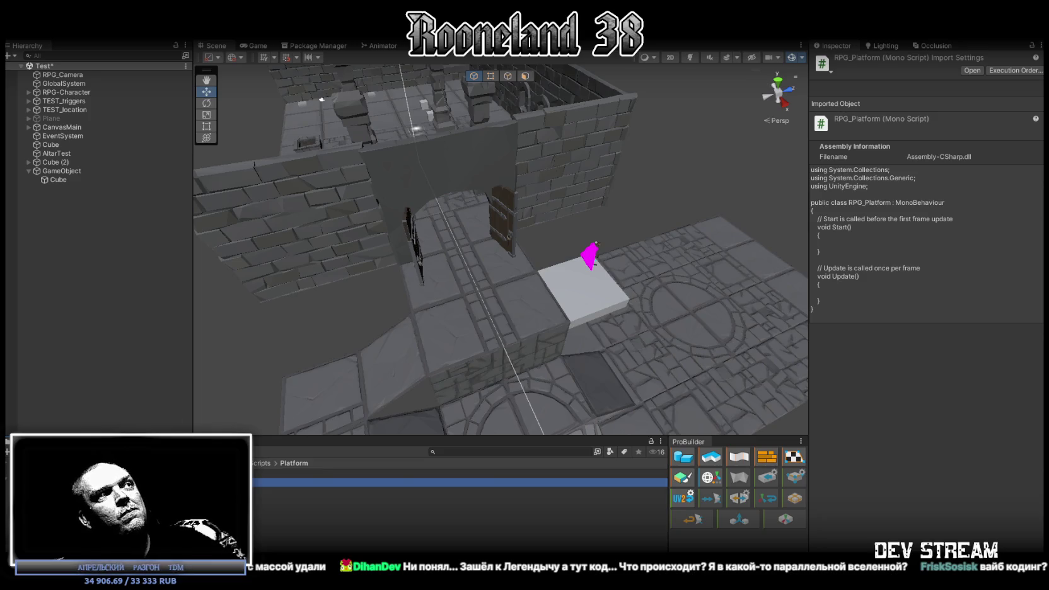
Clear the Console's compiler warnings and stop the running play test.
{"action": "key", "text": "ctrl+shift+c"}
{"action": "left_click", "coordinate": [208, 451]}
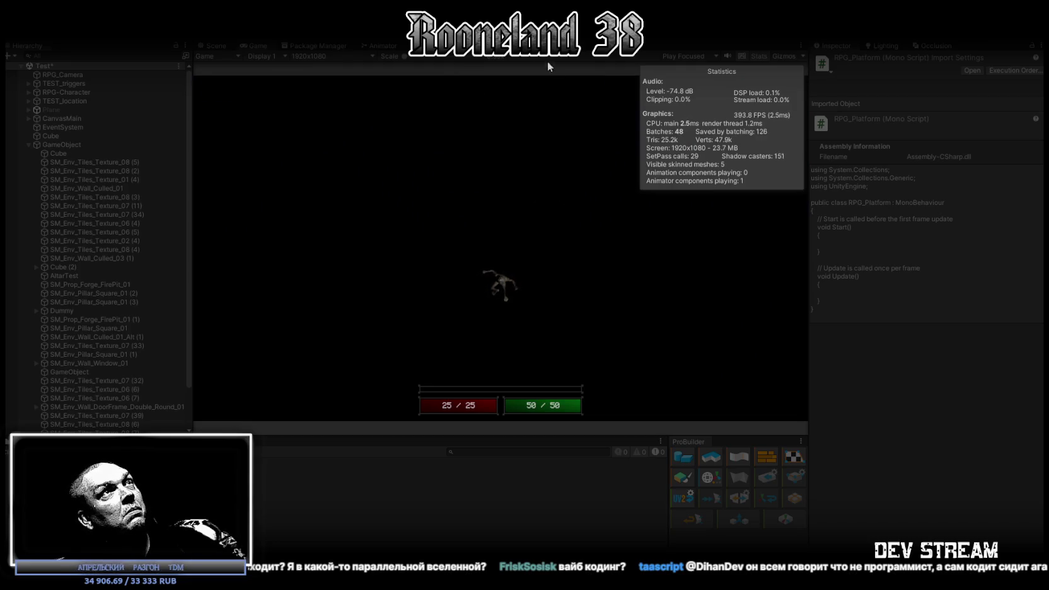
{"action": "left_click", "coordinate": [524, 29]}
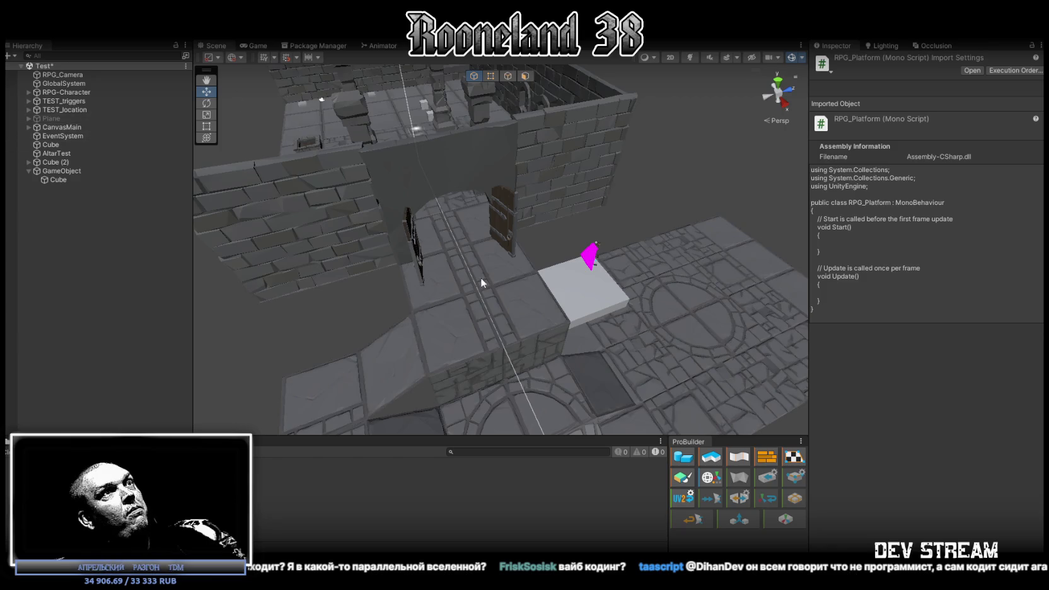
Select the platform GameObject and set its Move Platform Parent Folder to RPG-Character.
{"action": "left_click", "coordinate": [600, 300]}
{"action": "key", "text": "f"}
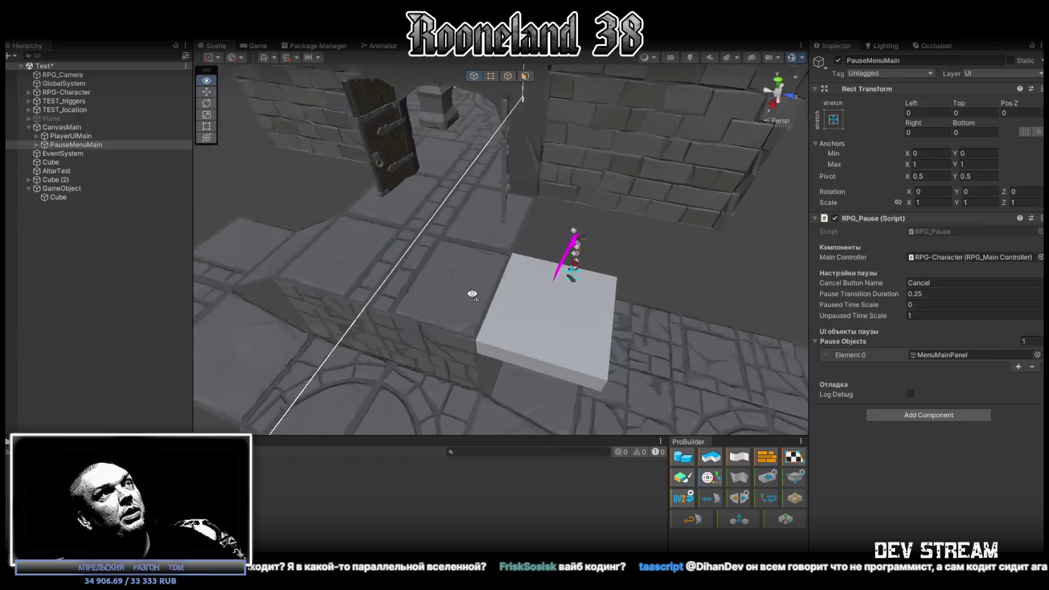
{"action": "mouse_move", "coordinate": [546, 311]}
{"action": "left_mouse_down"}
{"action": "mouse_move", "coordinate": [590, 299]}
{"action": "mouse_move", "coordinate": [591, 265]}
{"action": "left_mouse_up"}
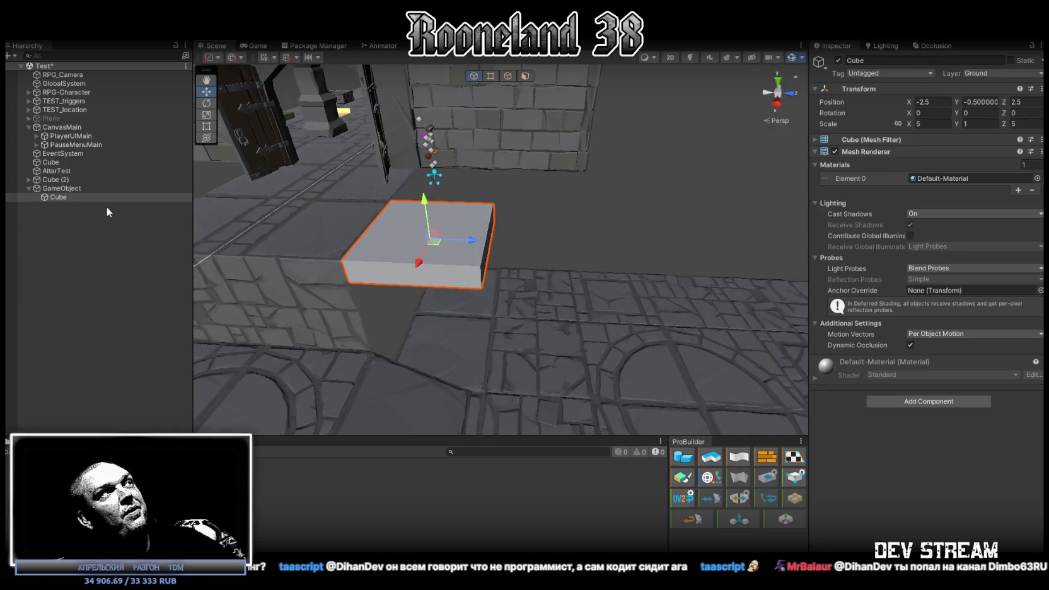
{"action": "left_click", "coordinate": [64, 188]}
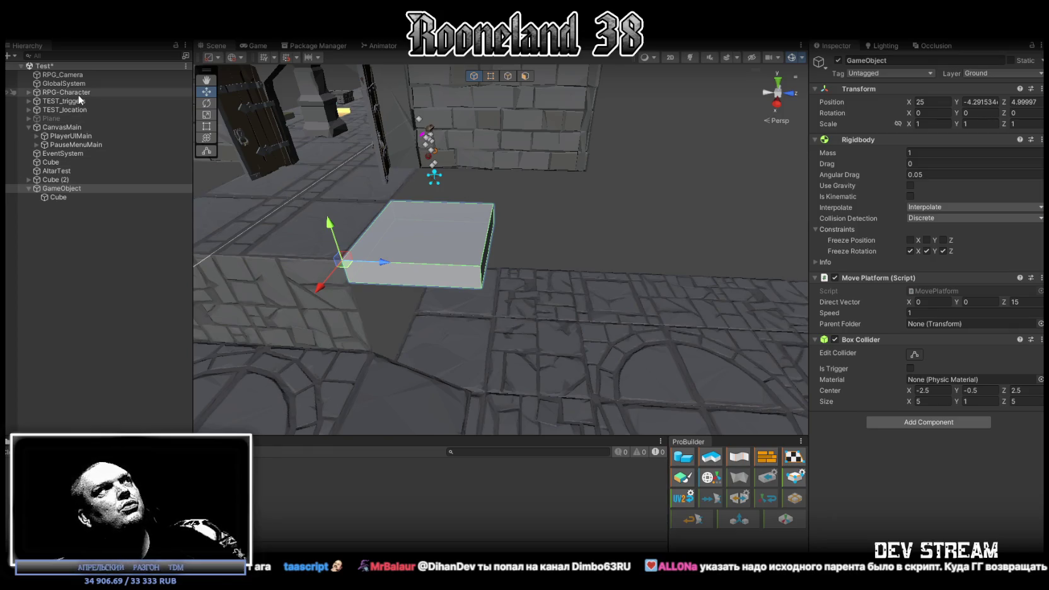
{"action": "mouse_move", "coordinate": [80, 96]}
{"action": "left_mouse_down"}
{"action": "mouse_move", "coordinate": [1000, 424]}
{"action": "mouse_move", "coordinate": [952, 323]}
{"action": "left_mouse_up"}
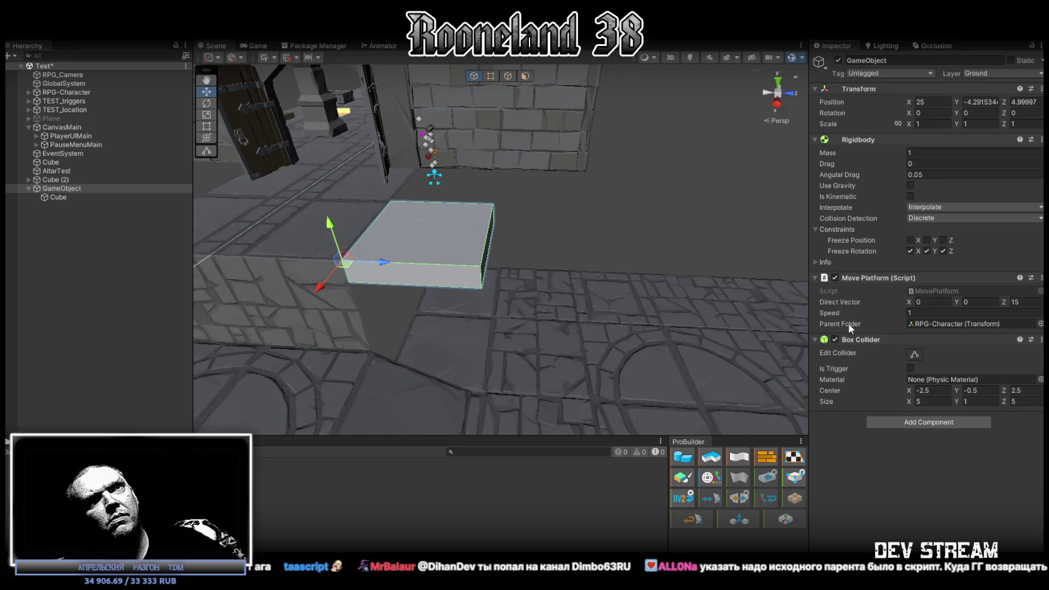
Create an empty parent GameObject (1) above the platform GameObject.
{"action": "right_click", "coordinate": [61, 189]}
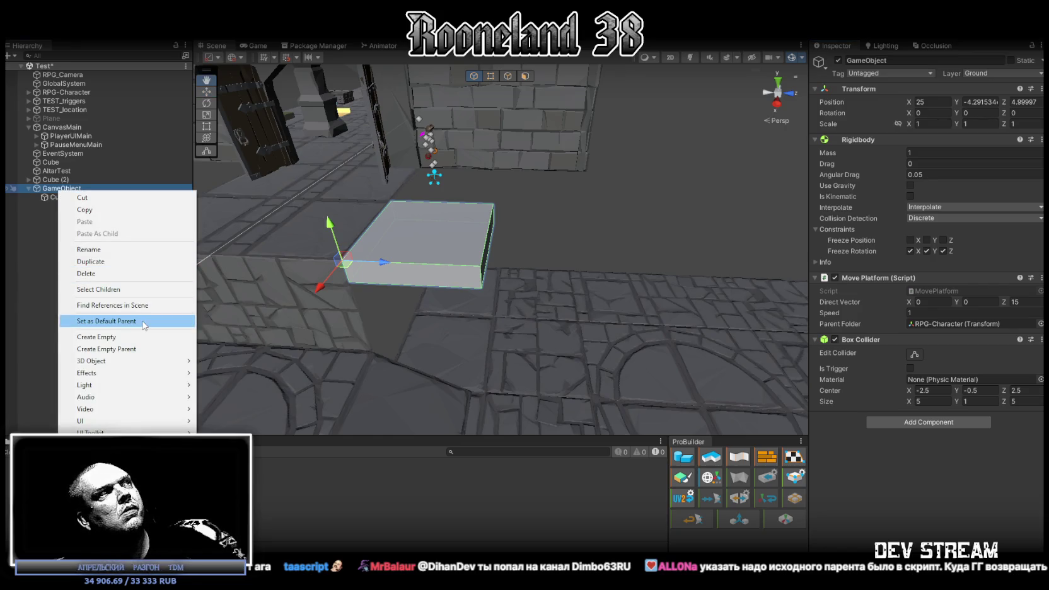
{"action": "left_click", "coordinate": [126, 348]}
{"action": "left_click", "coordinate": [69, 197]}
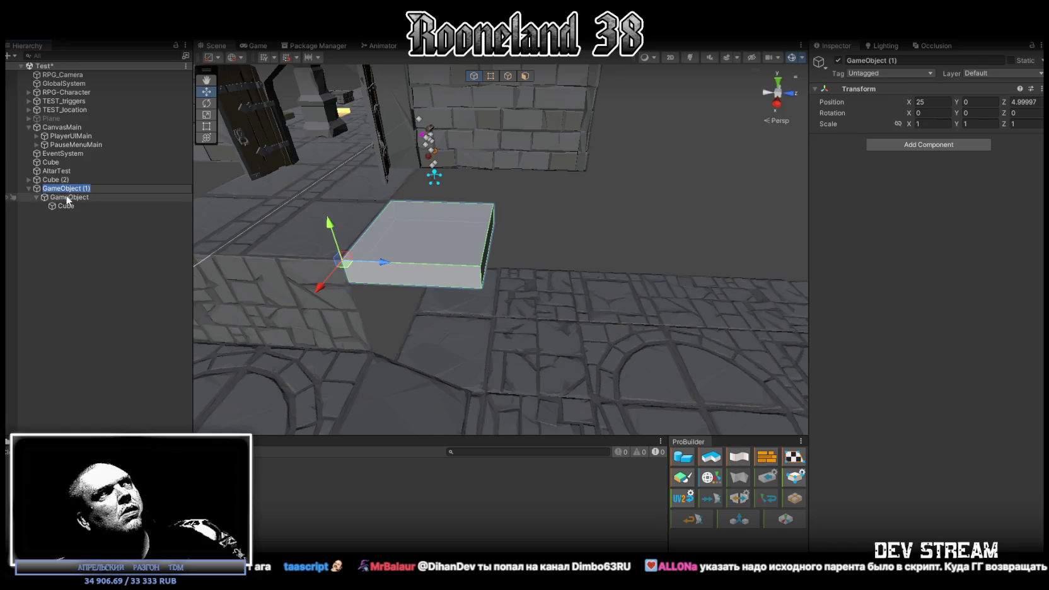
{"action": "left_click", "coordinate": [68, 190]}
{"action": "left_click", "coordinate": [70, 197]}
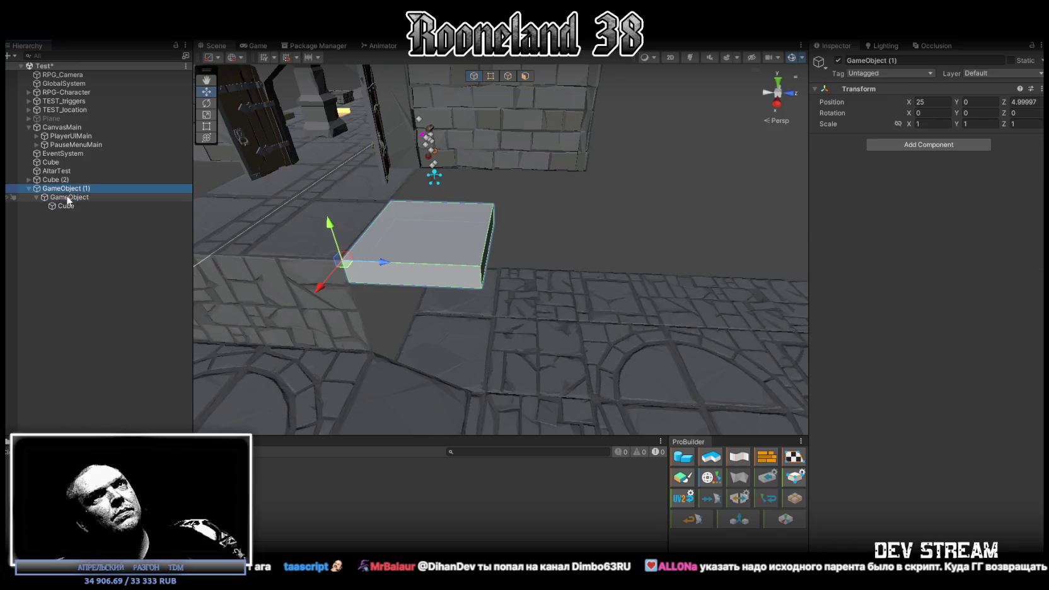
Set GameObject (1) as the Move Platform Parent Folder and watch the platform in play.
{"action": "mouse_move", "coordinate": [63, 187]}
{"action": "left_mouse_down"}
{"action": "mouse_move", "coordinate": [832, 298]}
{"action": "mouse_move", "coordinate": [986, 350]}
{"action": "mouse_move", "coordinate": [971, 328]}
{"action": "left_mouse_up"}
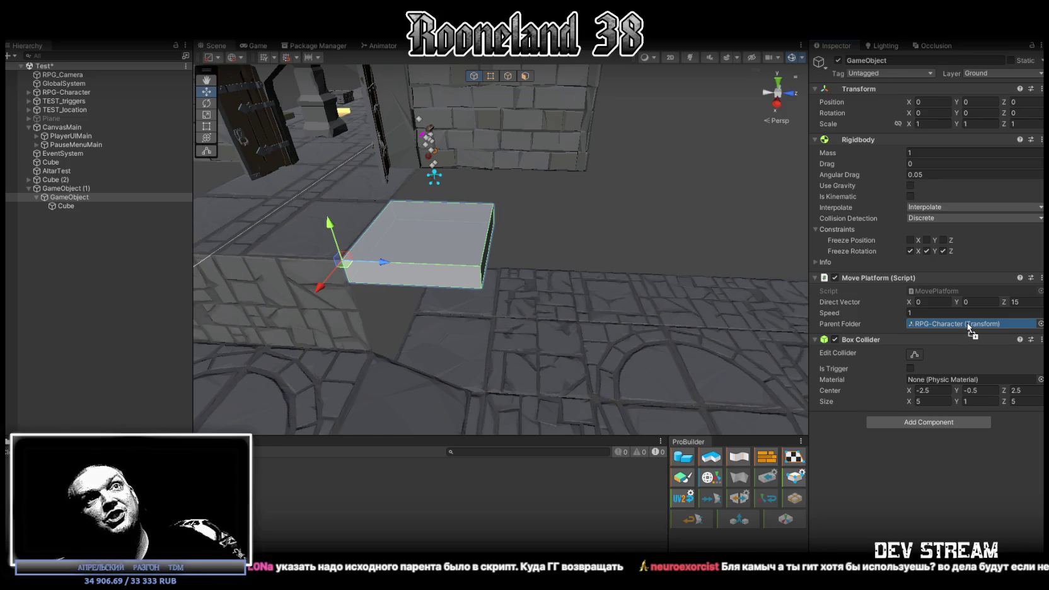
{"action": "left_click_drag", "start_coordinate": [967, 323], "coordinate": [966, 321]}
{"action": "mouse_move", "coordinate": [625, 253]}
{"action": "left_mouse_down"}
{"action": "mouse_move", "coordinate": [646, 251]}
{"action": "mouse_move", "coordinate": [638, 245]}
{"action": "left_mouse_up"}
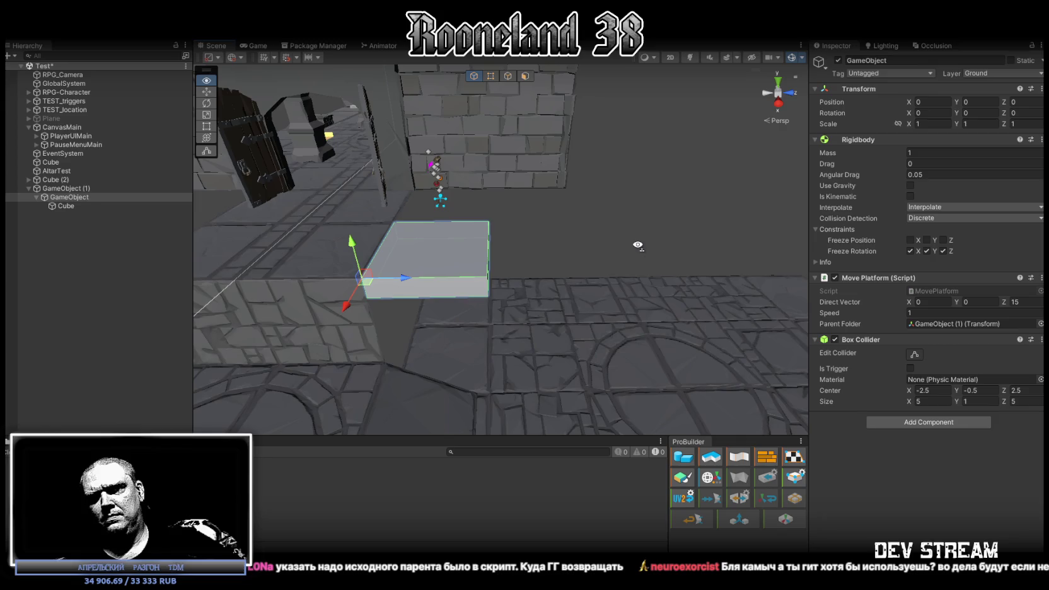
{"action": "left_click_drag", "start_coordinate": [638, 246], "coordinate": [637, 245]}
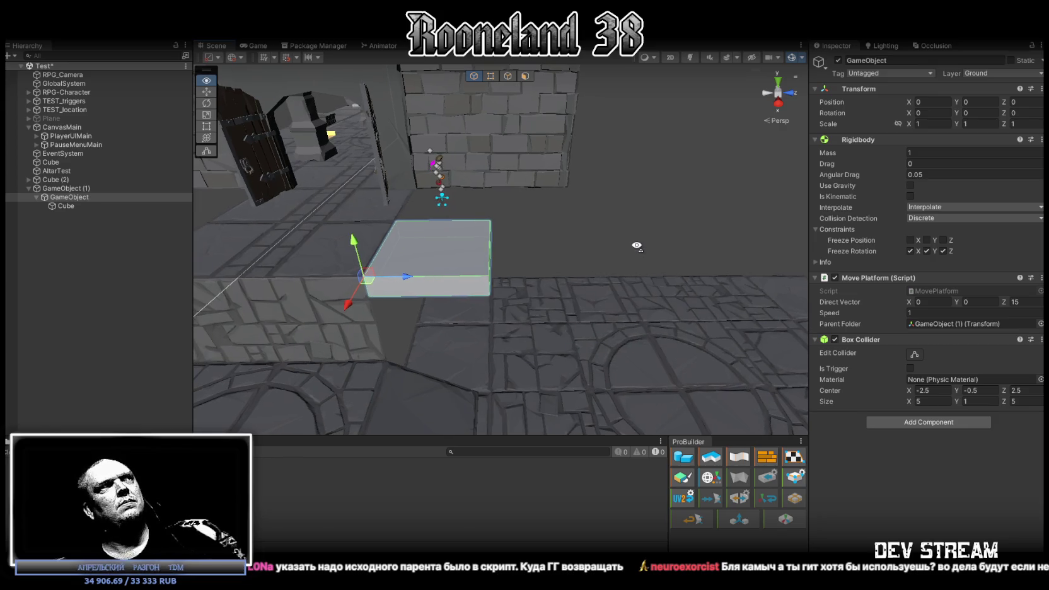
{"action": "left_click_drag", "start_coordinate": [637, 245], "coordinate": [677, 263]}
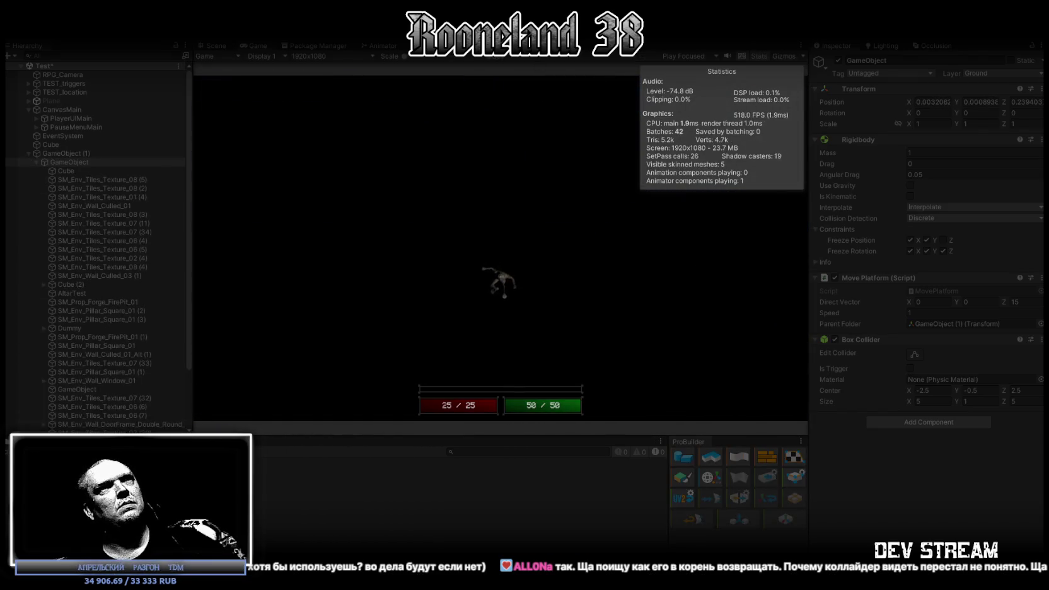
Stop the play test and show the Scripts > Platform folder in the Project window.
{"action": "key", "text": "ctrl+p"}
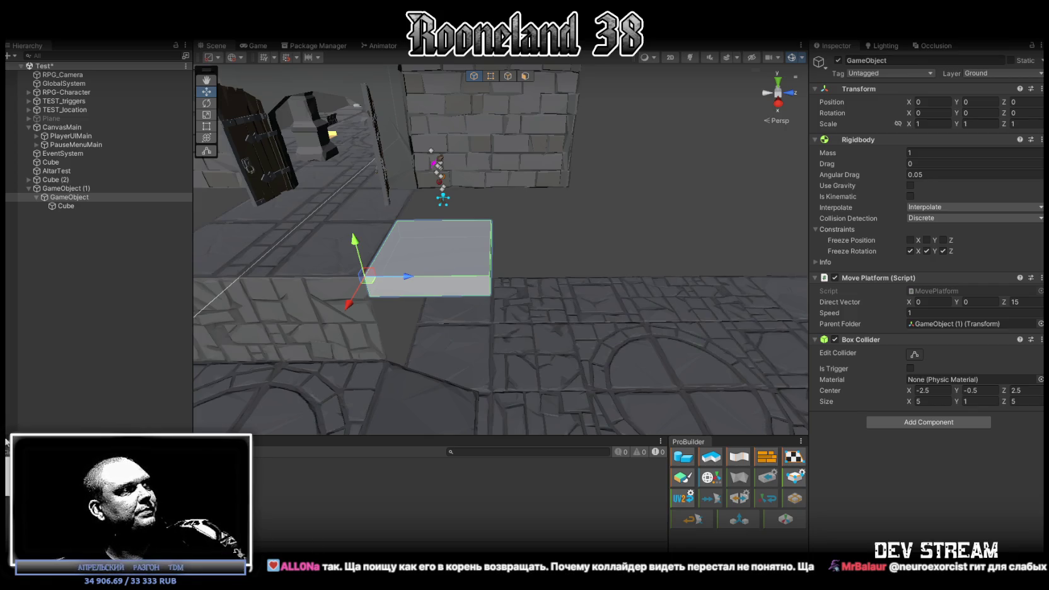
{"action": "left_click", "coordinate": [38, 442]}
{"action": "left_click", "coordinate": [275, 510]}
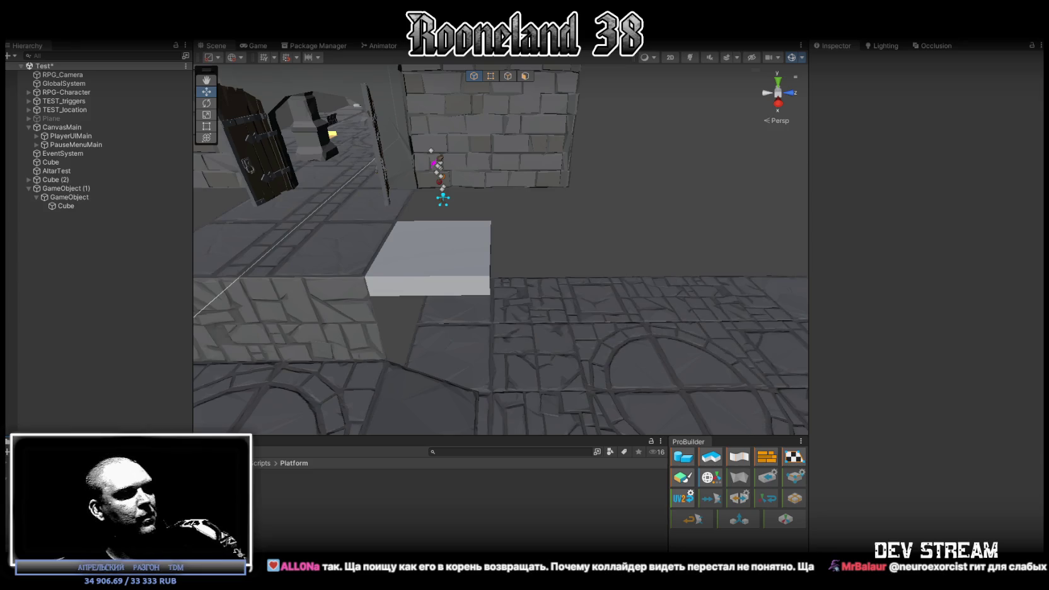
Copy the RPG_PlatformStay script name from ChatGPT and return to Unity.
{"action": "key", "text": "super+d"}
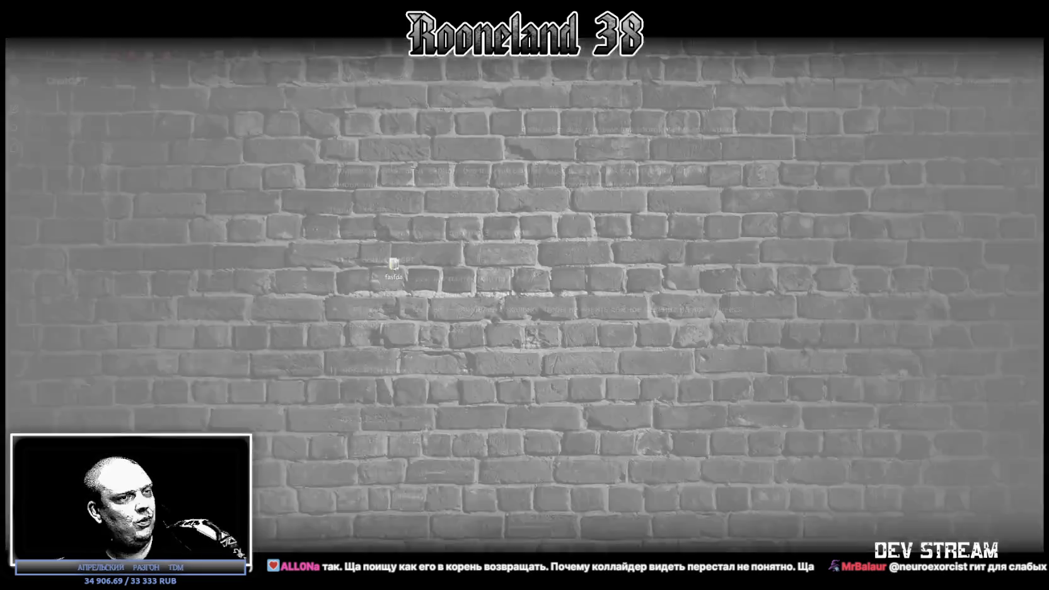
{"action": "key", "text": "alt+Tab"}
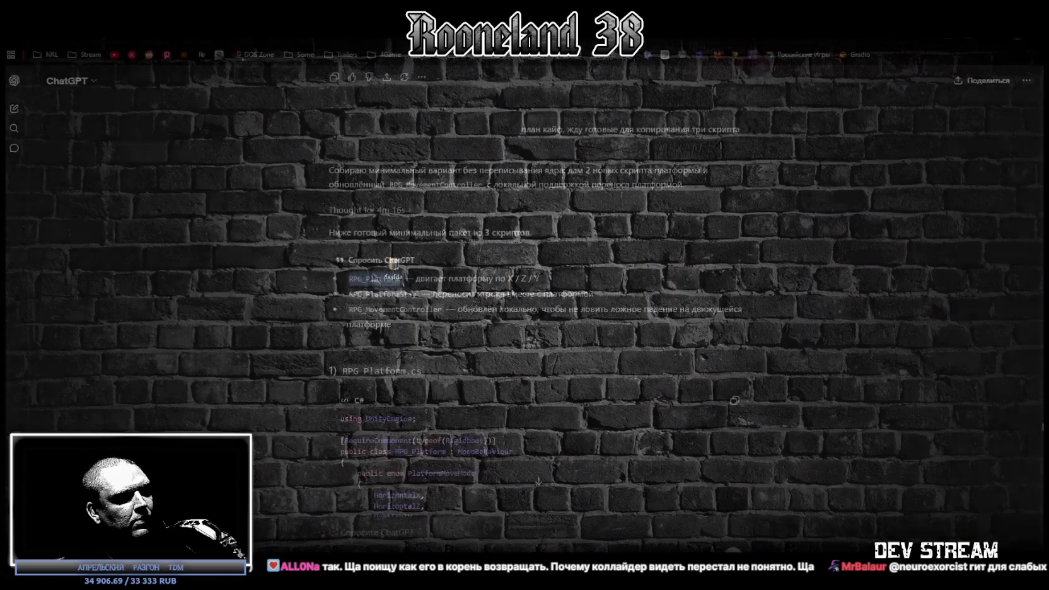
{"action": "double_click", "coordinate": [381, 293]}
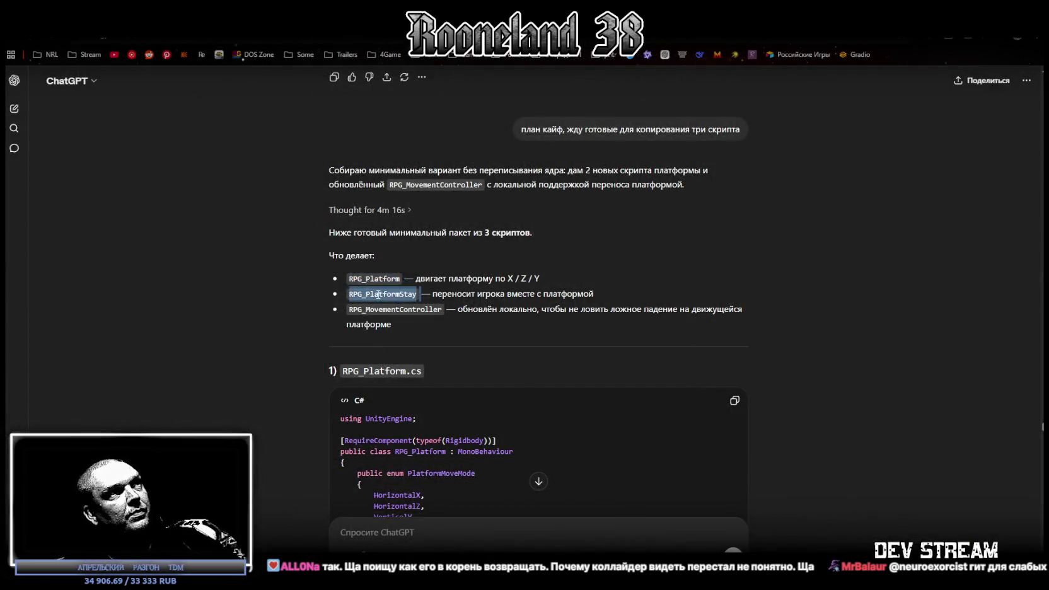
{"action": "key", "text": "alt+Tab"}
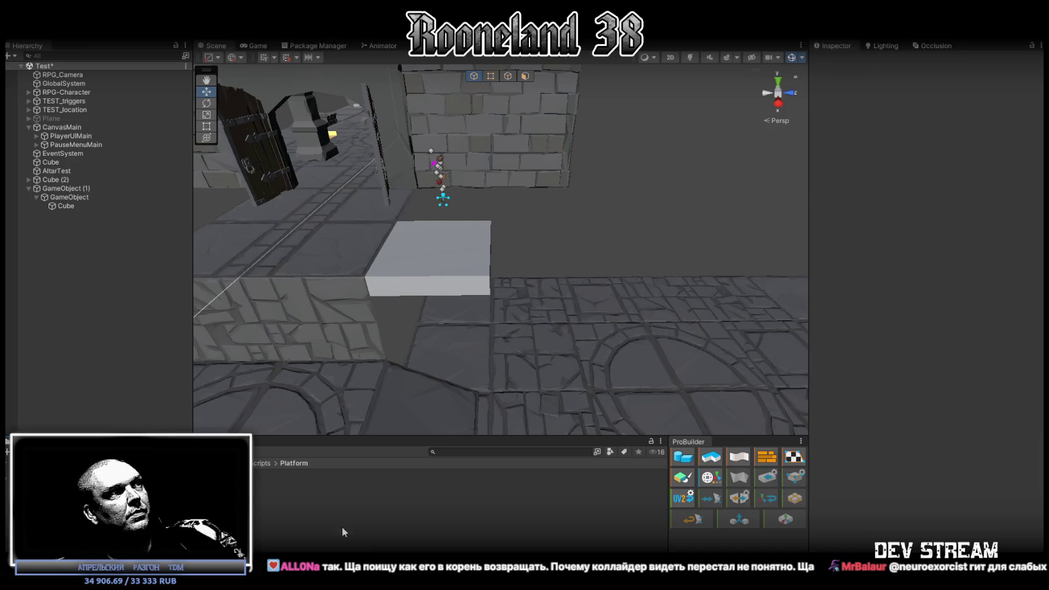
Create a new C# script named RPG_PlatformStay in the Platform folder.
{"action": "right_click", "coordinate": [347, 529]}
{"action": "mouse_move", "coordinate": [287, 235]}
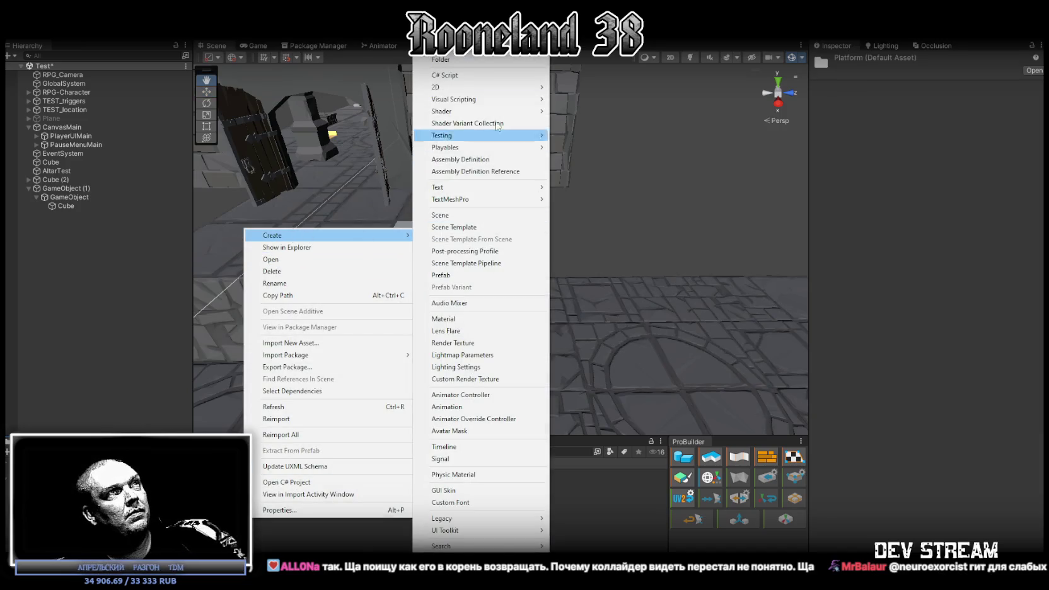
{"action": "left_click", "coordinate": [449, 75]}
{"action": "key", "text": "ctrl+v"}
{"action": "key", "text": "Return"}
Open the RPG_Platform and RPG_PlatformStay scripts in Visual Studio.
{"action": "key", "text": "alt+Tab"}
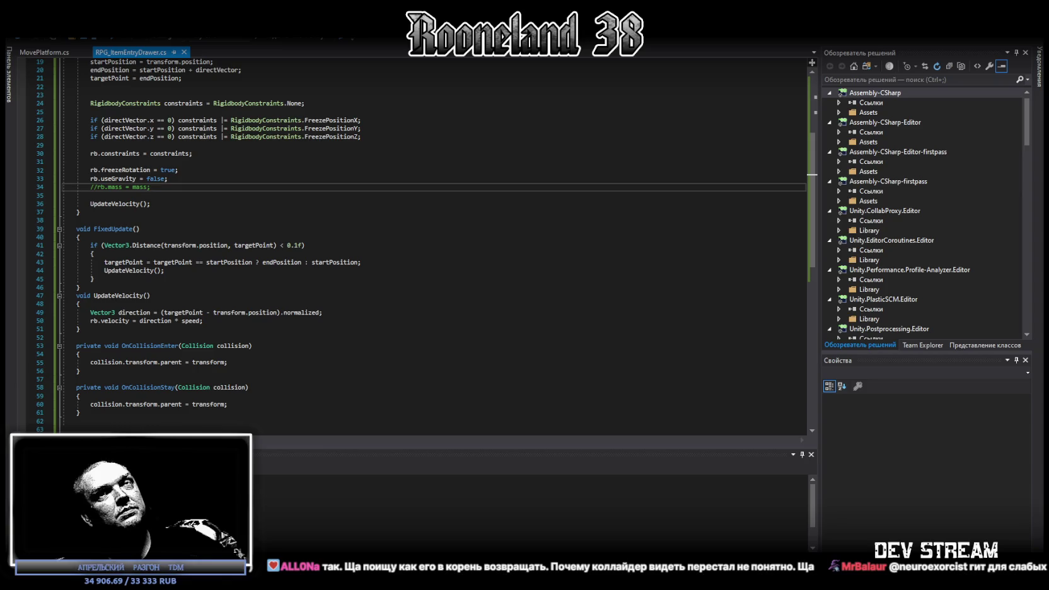
{"action": "key", "text": "alt+Tab"}
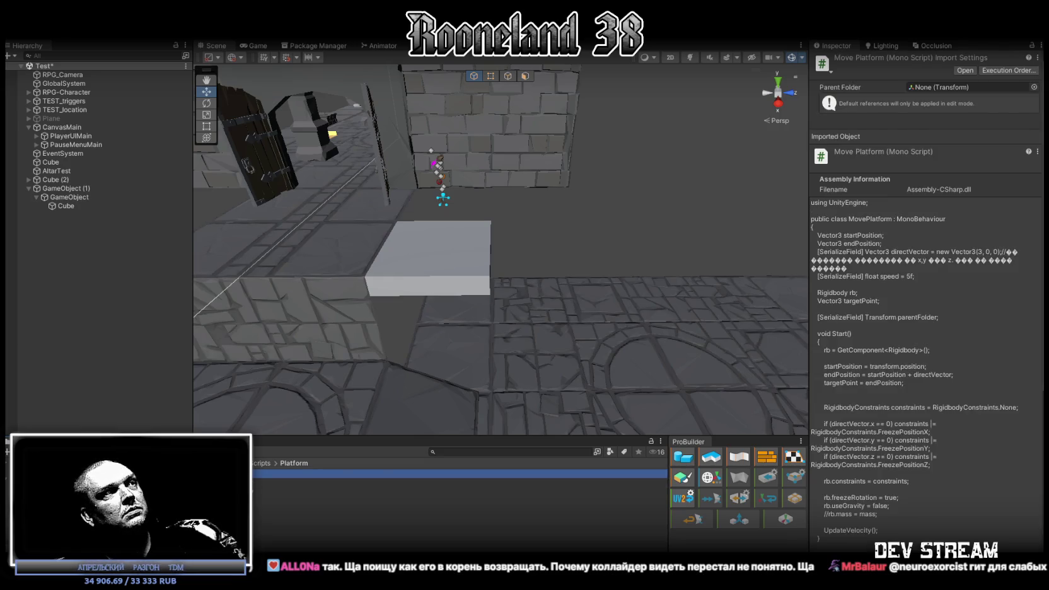
{"action": "double_click", "coordinate": [284, 474]}
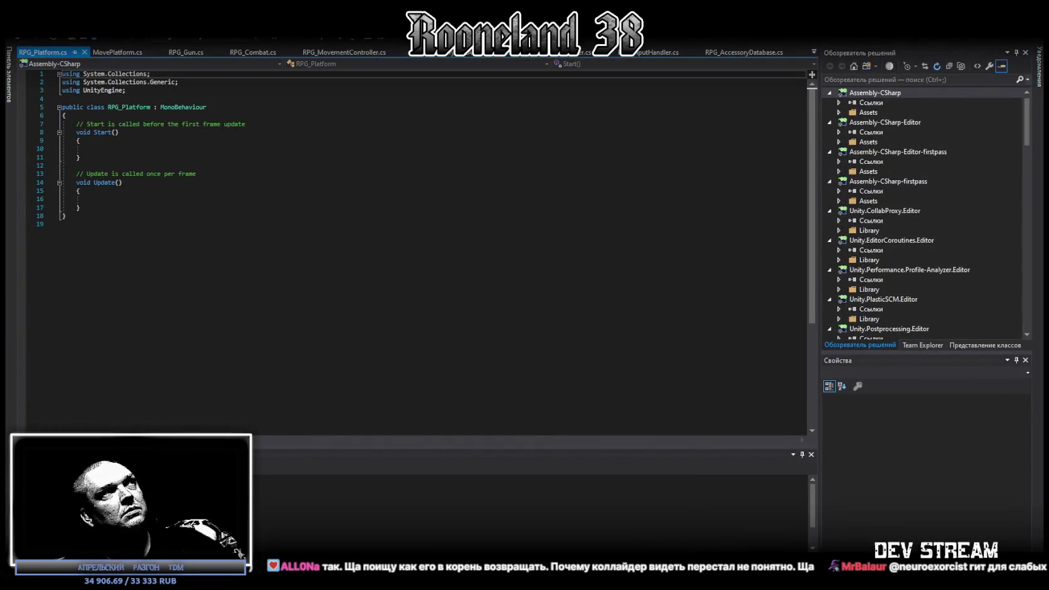
{"action": "key", "text": "alt+Tab"}
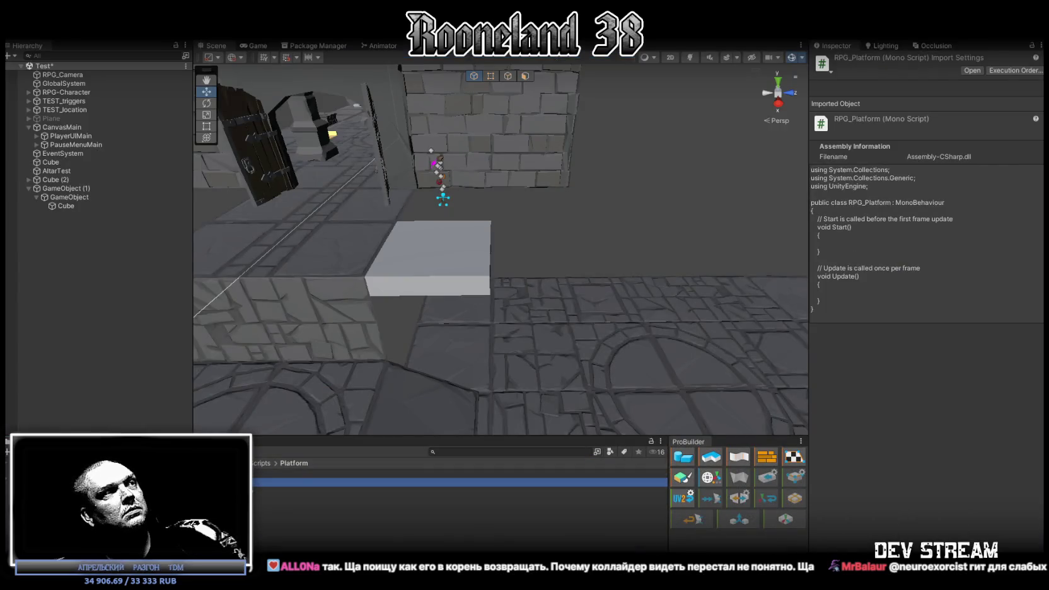
{"action": "double_click", "coordinate": [283, 483]}
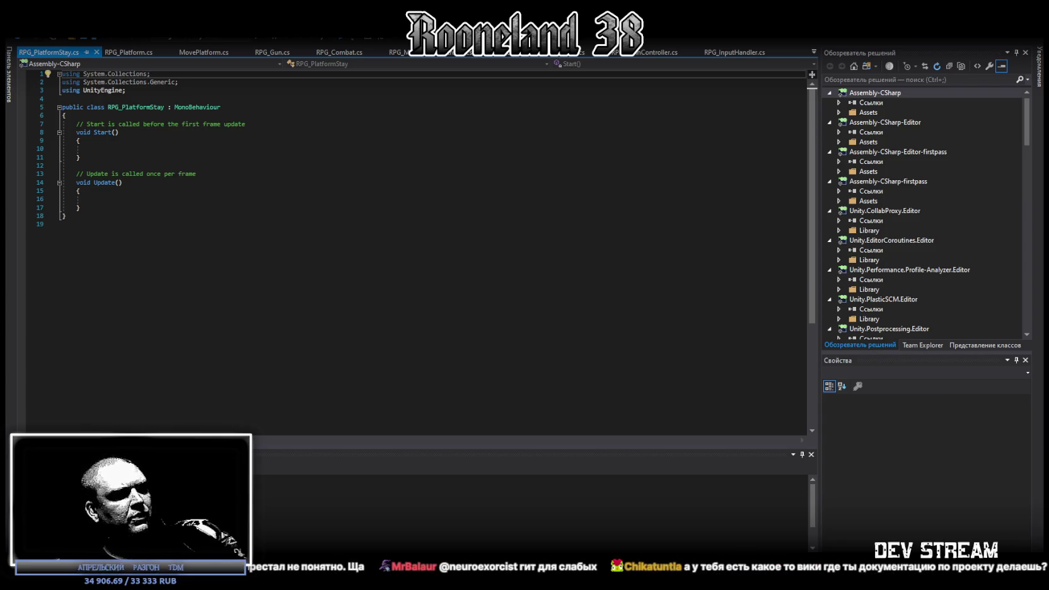
Replace the RPG_Platform and RPG_PlatformStay templates with the prepared platform and rider code.
{"action": "left_click", "coordinate": [138, 52]}
{"action": "key", "text": "ctrl+a"}
{"action": "key", "text": "ctrl+v"}
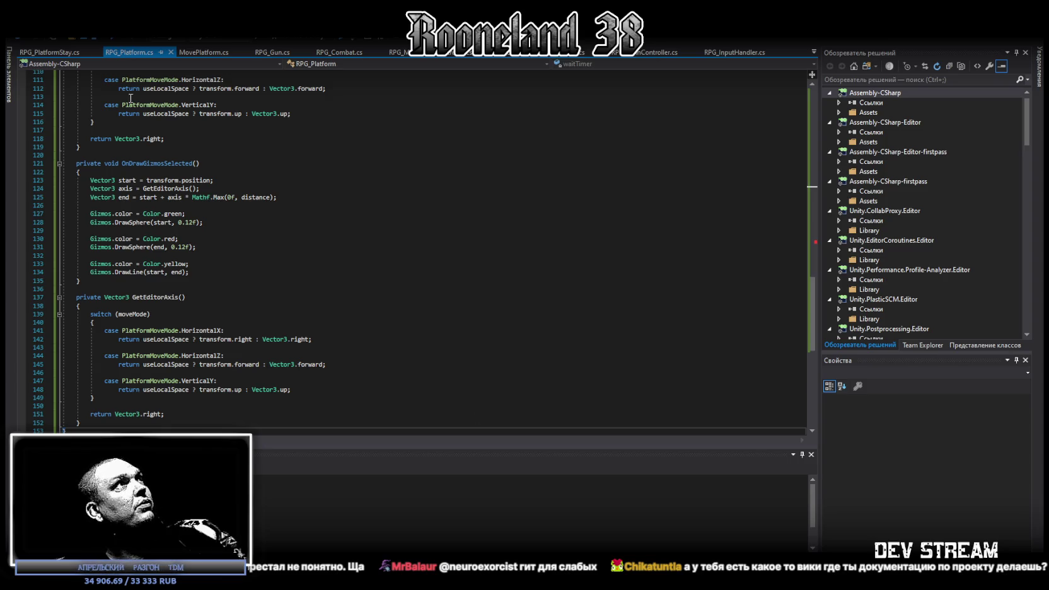
{"action": "left_click", "coordinate": [55, 53]}
{"action": "key", "text": "ctrl+a"}
{"action": "key", "text": "ctrl+v"}
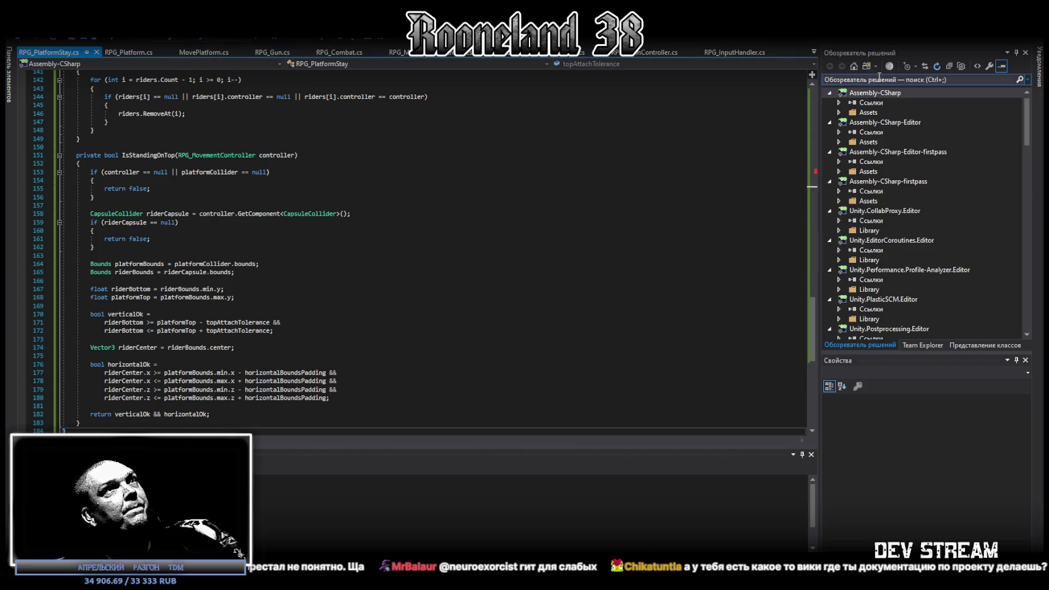
Review RPG_MovementController's new external platform movement methods, then return to Unity.
{"action": "left_click", "coordinate": [814, 52]}
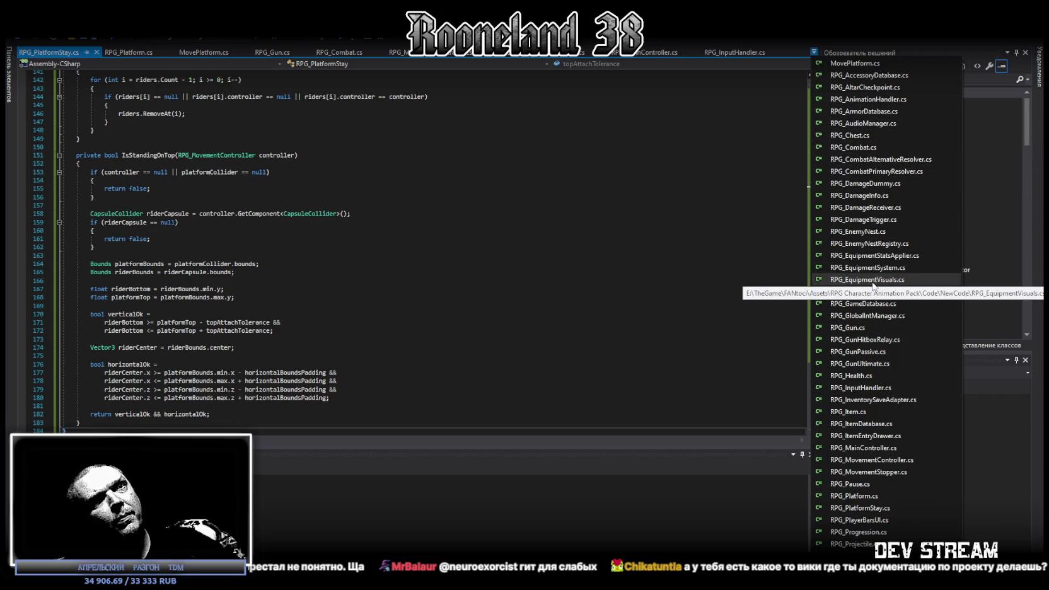
{"action": "left_click", "coordinate": [854, 465]}
{"action": "scroll", "coordinate": [449, 351], "scroll_direction": "down", "scroll_amount": 3}
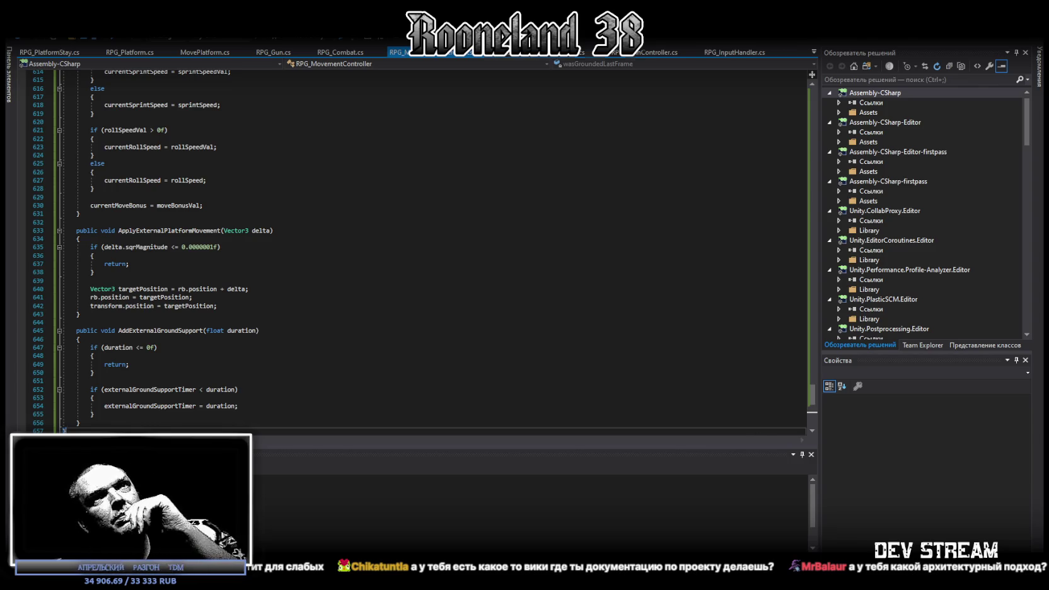
{"action": "key", "text": "alt+Tab"}
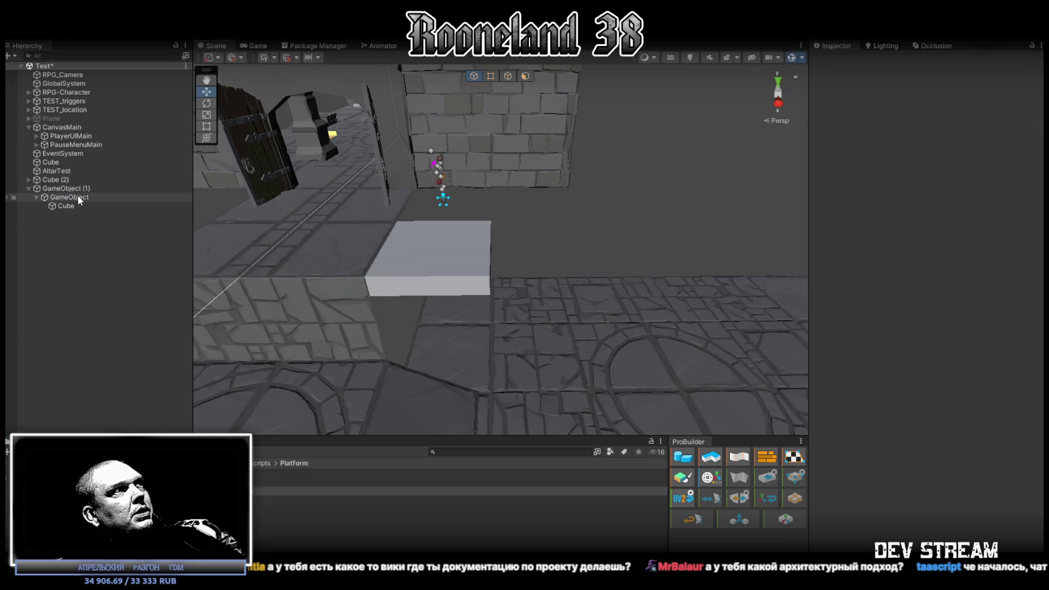
Duplicate the moving platform and deactivate the original.
{"action": "left_click", "coordinate": [78, 196]}
{"action": "left_click", "coordinate": [74, 189]}
{"action": "left_click", "coordinate": [72, 197]}
{"action": "key", "text": "ctrl+d"}
{"action": "left_click", "coordinate": [81, 189]}
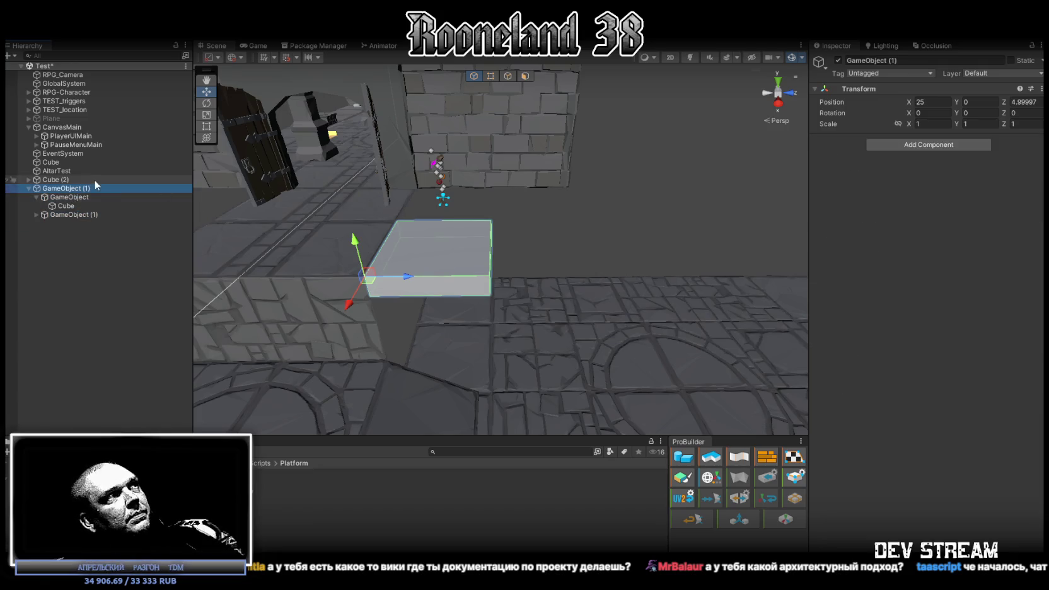
{"action": "left_click", "coordinate": [89, 197]}
{"action": "left_click", "coordinate": [838, 60]}
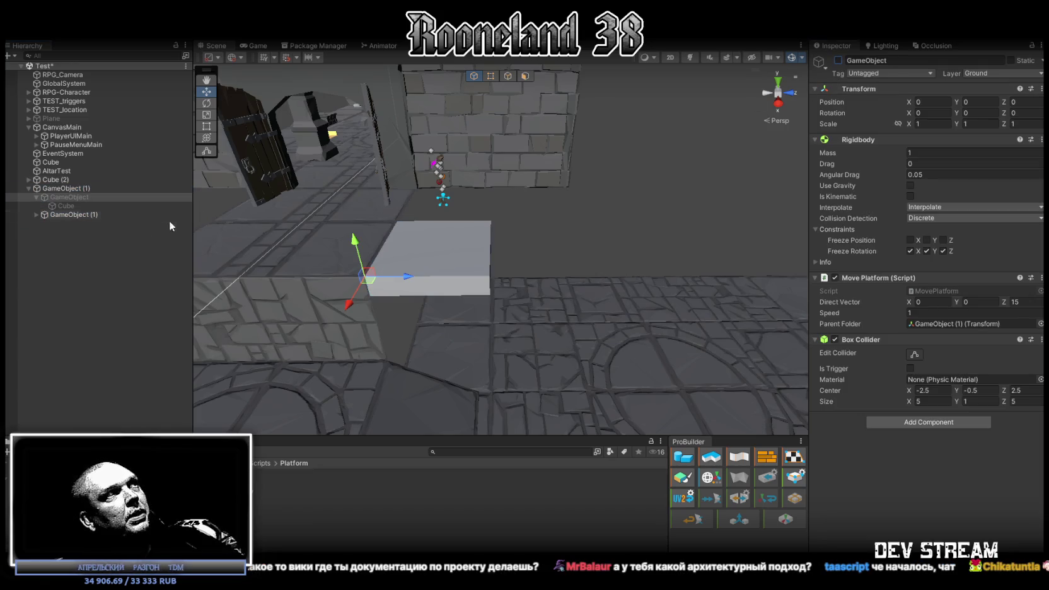
On the copy, swap the Move Platform script for RPG_Platform and RPG_PlatformStay.
{"action": "left_click", "coordinate": [111, 214]}
{"action": "left_click", "coordinate": [1041, 277]}
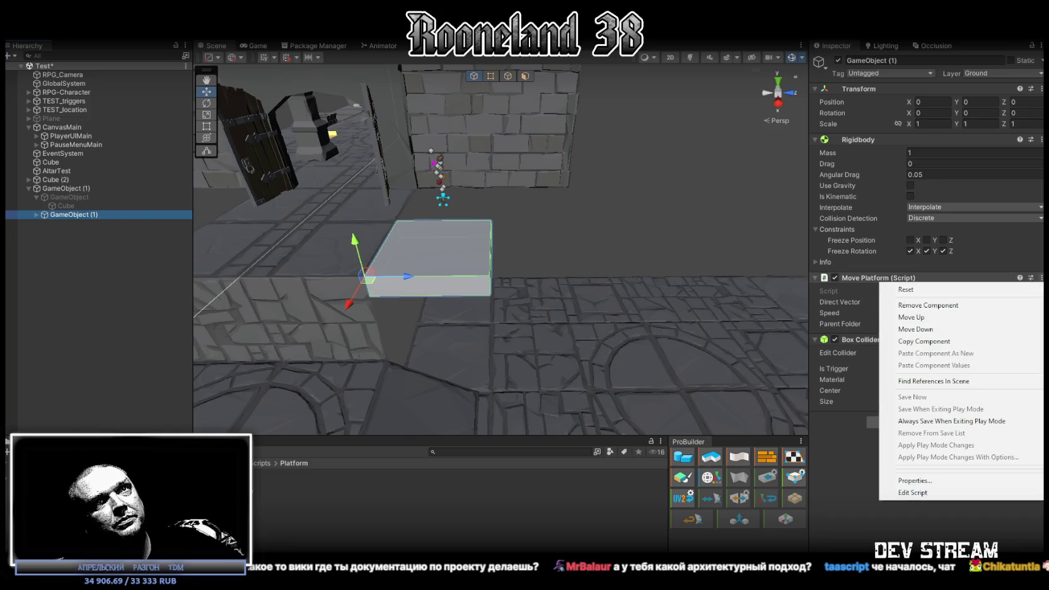
{"action": "left_click", "coordinate": [928, 305]}
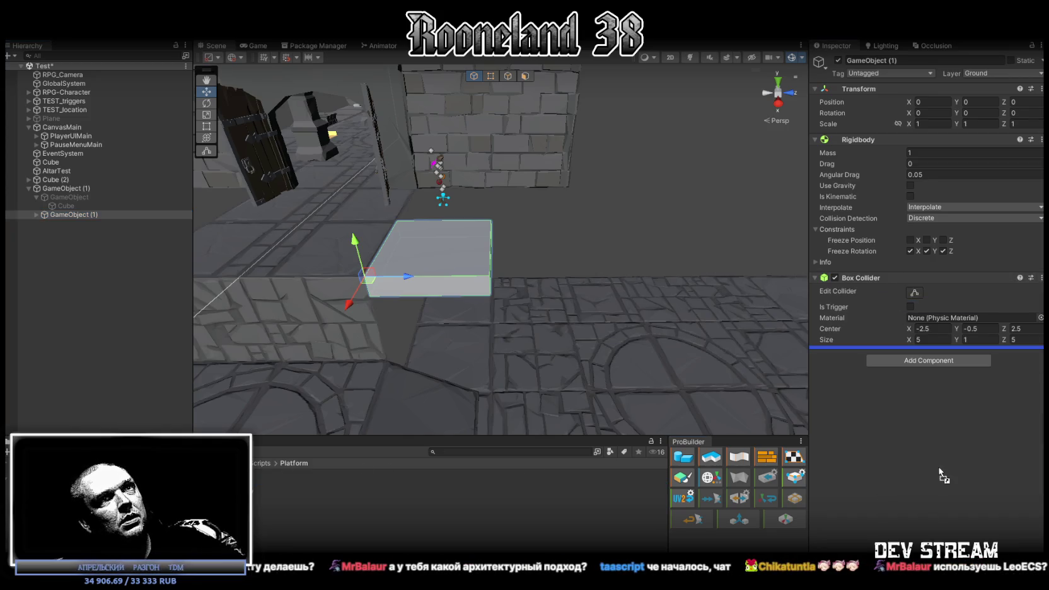
{"action": "left_click_drag", "start_coordinate": [943, 476], "coordinate": [943, 476]}
{"action": "left_click_drag", "start_coordinate": [282, 489], "coordinate": [900, 502]}
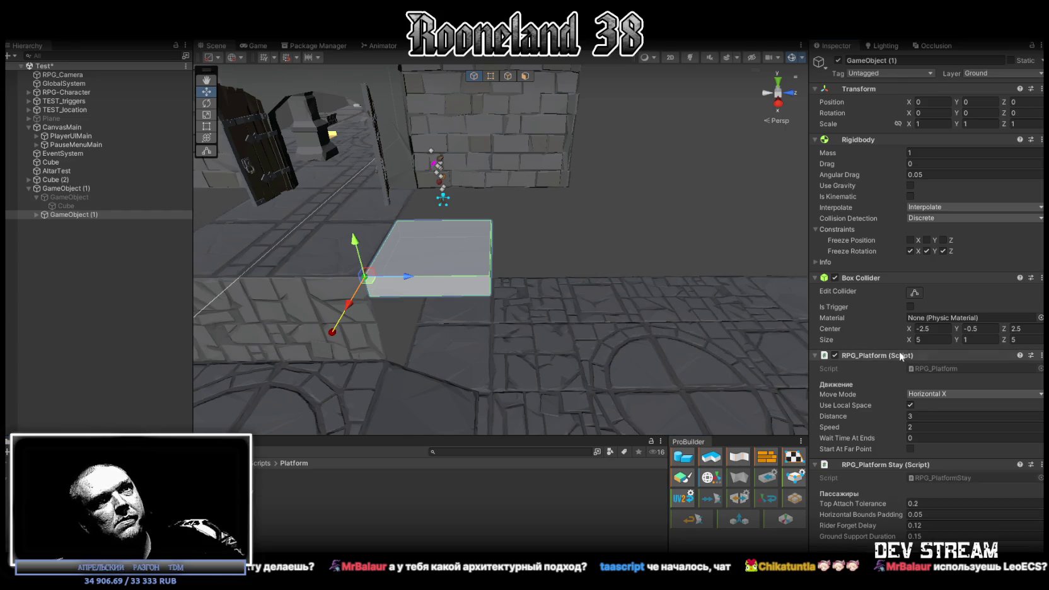
Set RPG_Platform to move along Horizontal Z with a travel distance of 15.
{"action": "left_click", "coordinate": [934, 396]}
{"action": "left_click", "coordinate": [941, 406]}
{"action": "left_click", "coordinate": [941, 392]}
{"action": "left_click", "coordinate": [948, 419]}
{"action": "mouse_move", "coordinate": [561, 334]}
{"action": "left_mouse_down"}
{"action": "mouse_move", "coordinate": [549, 328]}
{"action": "mouse_move", "coordinate": [597, 300]}
{"action": "mouse_move", "coordinate": [567, 296]}
{"action": "left_mouse_up"}
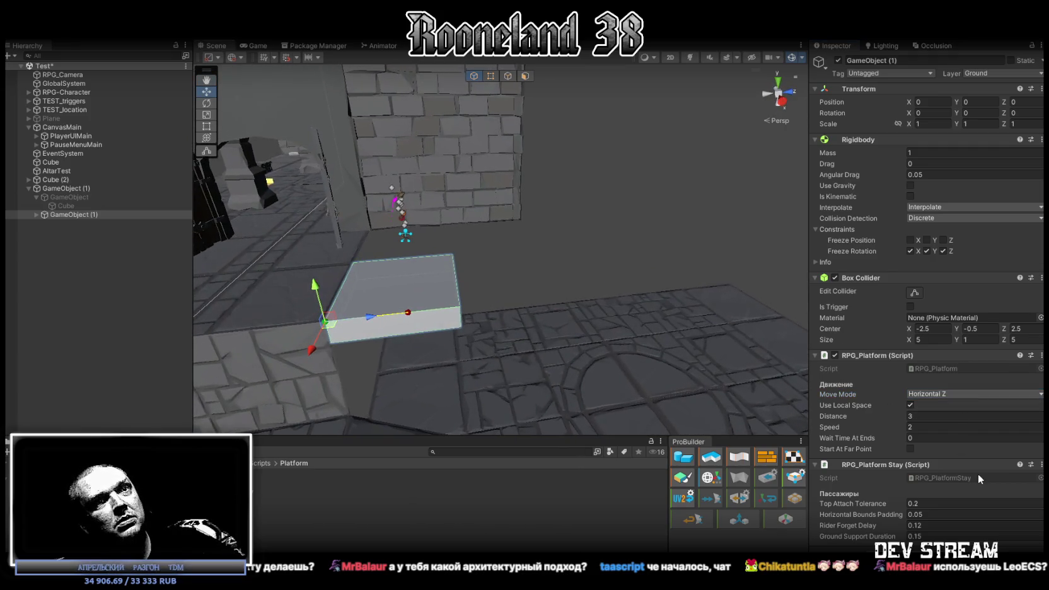
{"action": "left_click", "coordinate": [942, 416]}
{"action": "type", "text": "1"}
{"action": "type", "text": "5"}
{"action": "key", "text": "Tab"}
{"action": "mouse_move", "coordinate": [756, 372]}
{"action": "left_mouse_down"}
{"action": "mouse_move", "coordinate": [552, 382]}
{"action": "mouse_move", "coordinate": [769, 278]}
{"action": "mouse_move", "coordinate": [696, 300]}
{"action": "mouse_move", "coordinate": [562, 277]}
{"action": "mouse_move", "coordinate": [702, 374]}
{"action": "mouse_move", "coordinate": [653, 347]}
{"action": "mouse_move", "coordinate": [725, 359]}
{"action": "mouse_move", "coordinate": [555, 352]}
{"action": "mouse_move", "coordinate": [570, 351]}
{"action": "left_mouse_up"}
{"action": "double_click", "coordinate": [946, 416]}
{"action": "type", "text": "15"}
Set speed 1 and wait time 2, and put the platform on the Ground layer.
{"action": "scroll", "coordinate": [569, 350], "scroll_direction": "up", "scroll_amount": 3}
{"action": "double_click", "coordinate": [945, 427]}
{"action": "type", "text": "1"}
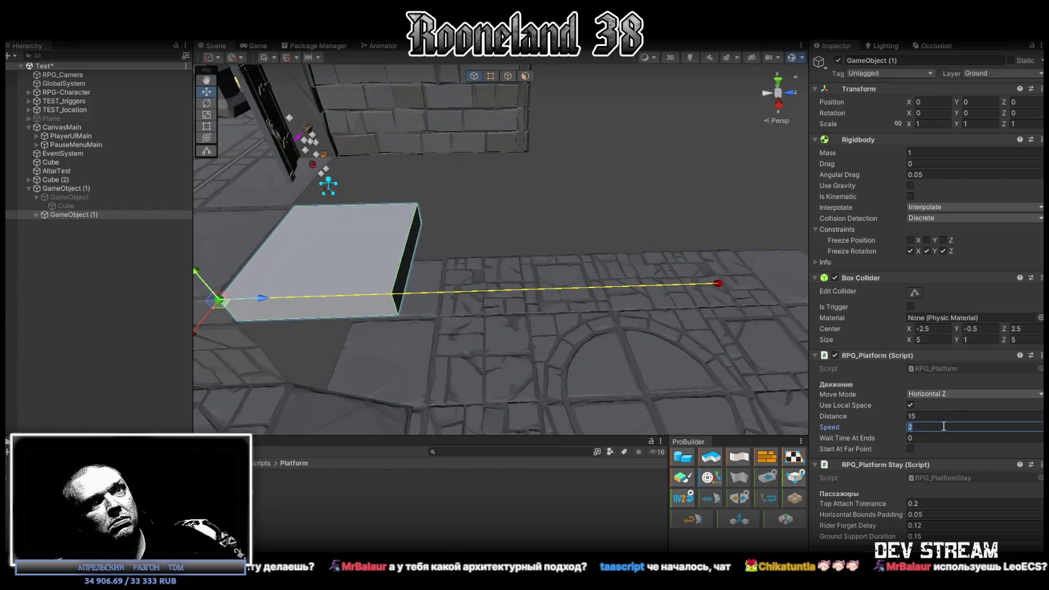
{"action": "left_click_drag", "start_coordinate": [673, 345], "coordinate": [643, 297]}
{"action": "left_click", "coordinate": [937, 439]}
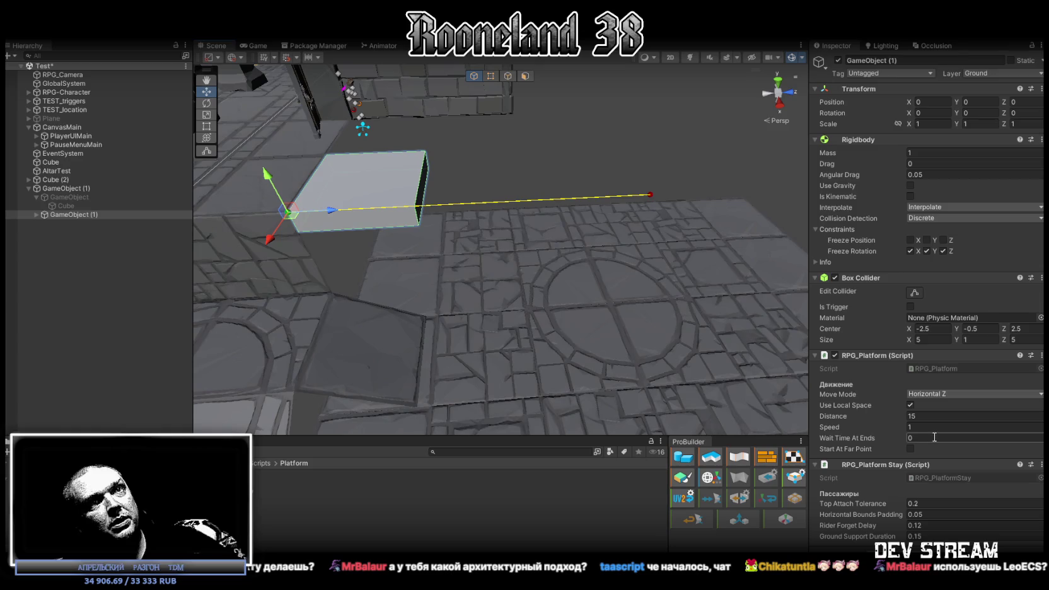
{"action": "type", "text": "3"}
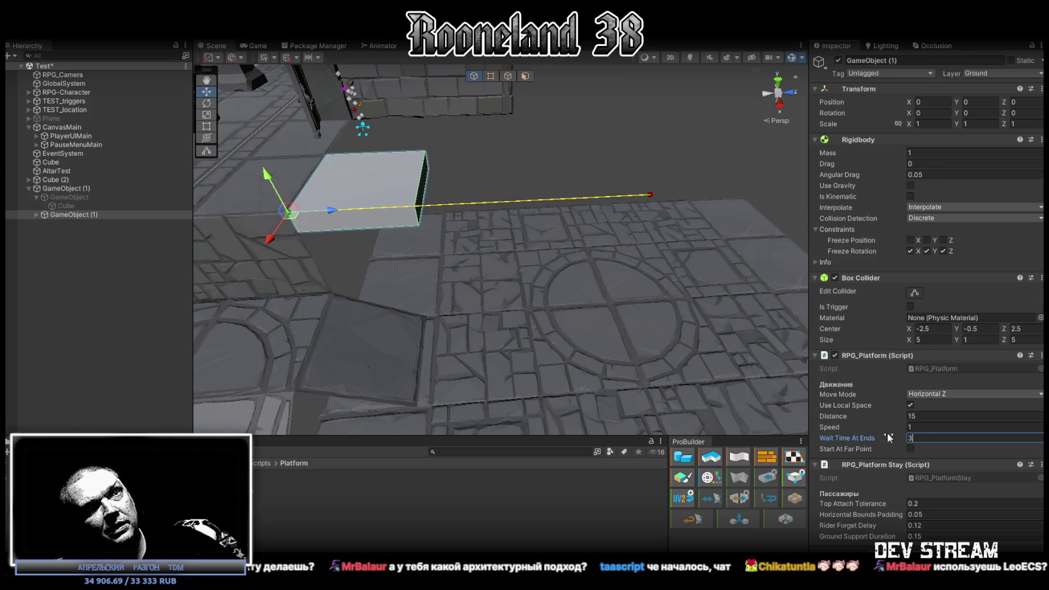
{"action": "type", "text": "2"}
{"action": "key", "text": "Return"}
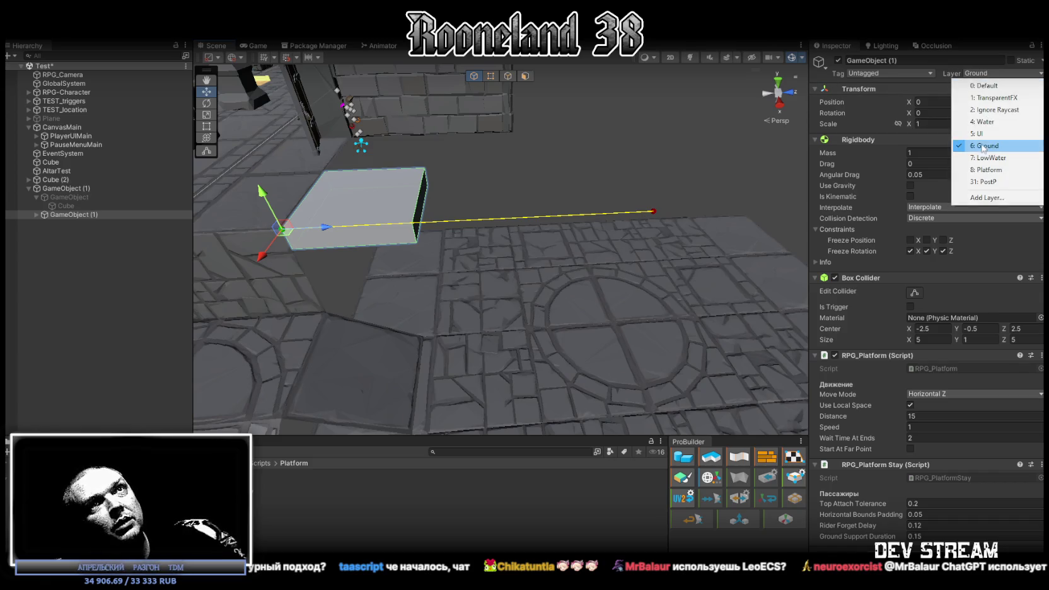
{"action": "left_click", "coordinate": [982, 147]}
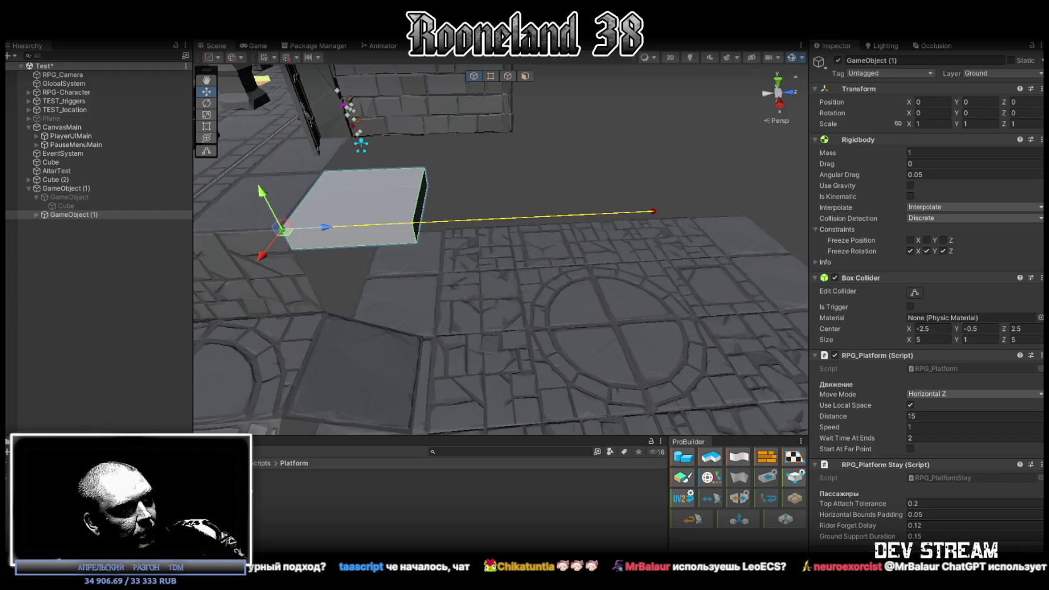
Select RPG-Character and expand its RPG_Movement Controller ground settings.
{"action": "mouse_move", "coordinate": [620, 381]}
{"action": "left_mouse_down"}
{"action": "mouse_move", "coordinate": [492, 281]}
{"action": "mouse_move", "coordinate": [284, 240]}
{"action": "left_mouse_up"}
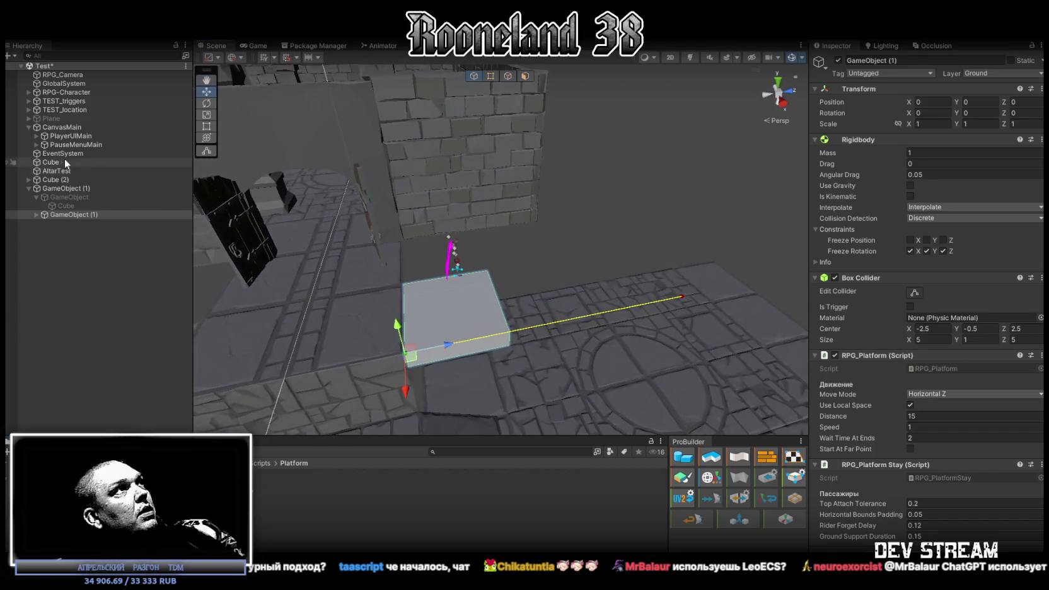
{"action": "left_click", "coordinate": [83, 94]}
{"action": "scroll", "coordinate": [895, 346], "scroll_direction": "down", "scroll_amount": 3}
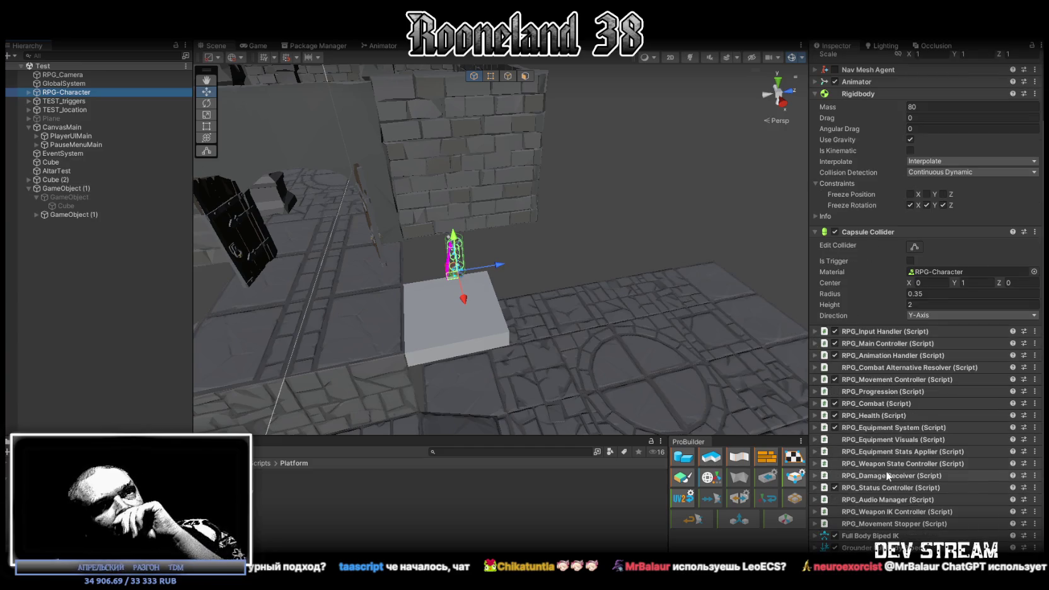
{"action": "left_click", "coordinate": [817, 380]}
{"action": "scroll", "coordinate": [932, 430], "scroll_direction": "down", "scroll_amount": 5}
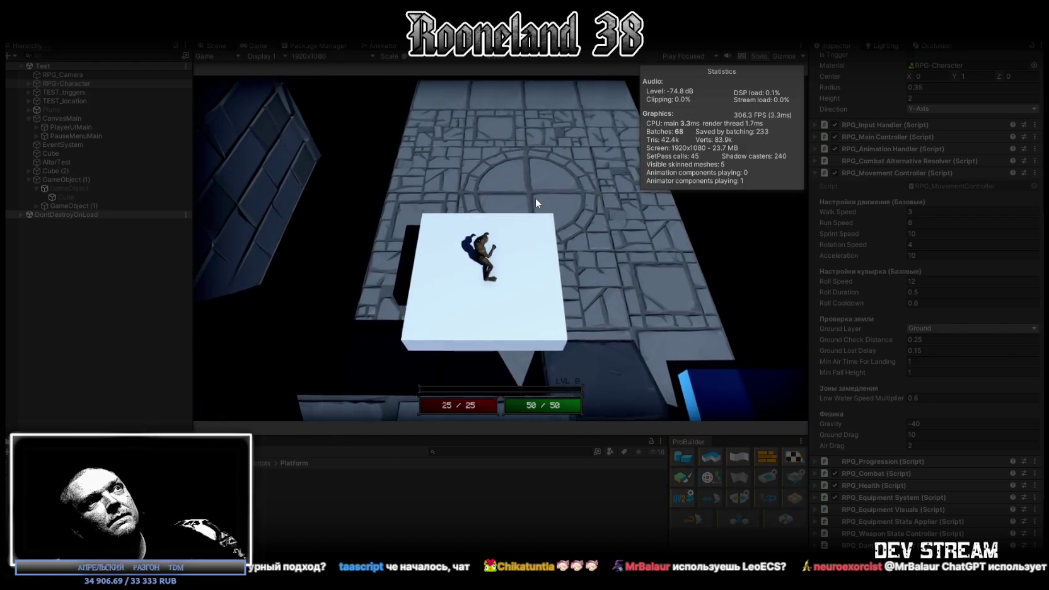
In a maximized Game view, walk the character across the platform toward the door, then stop playing.
{"action": "double_click", "coordinate": [253, 44]}
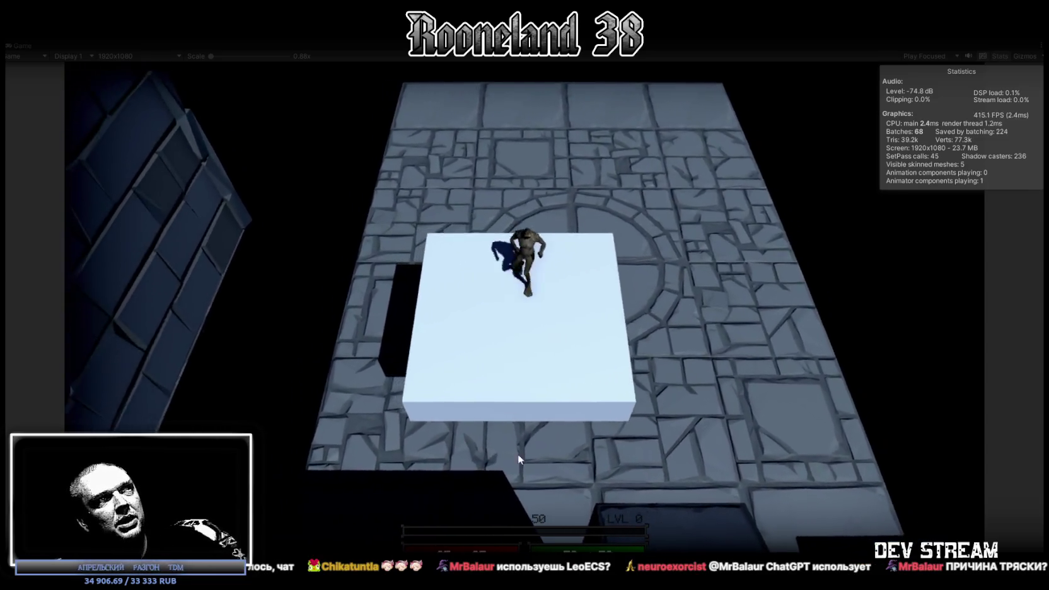
{"action": "key", "text": "s"}
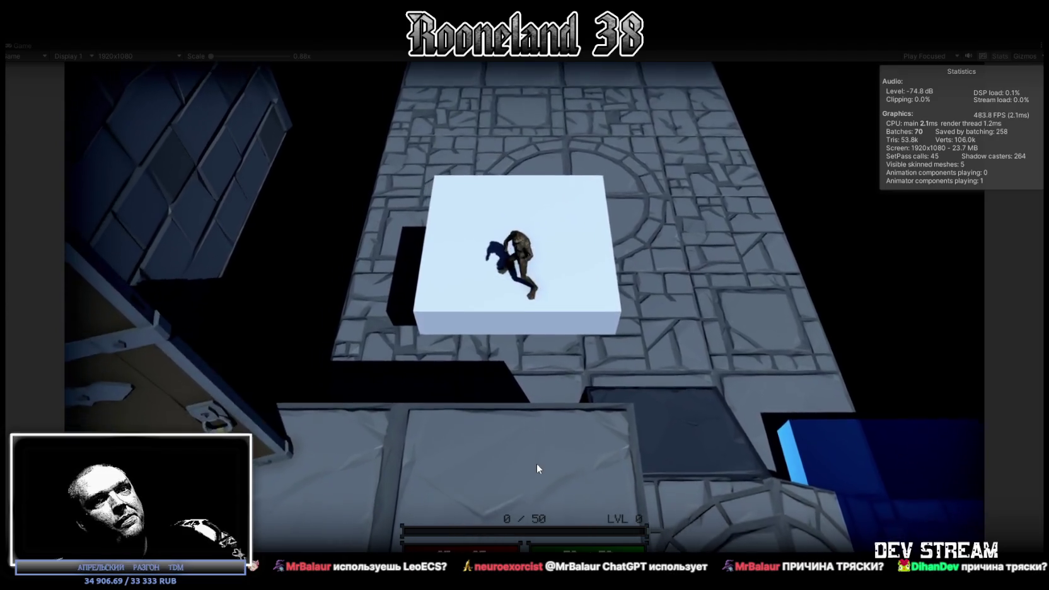
{"action": "key", "text": "s"}
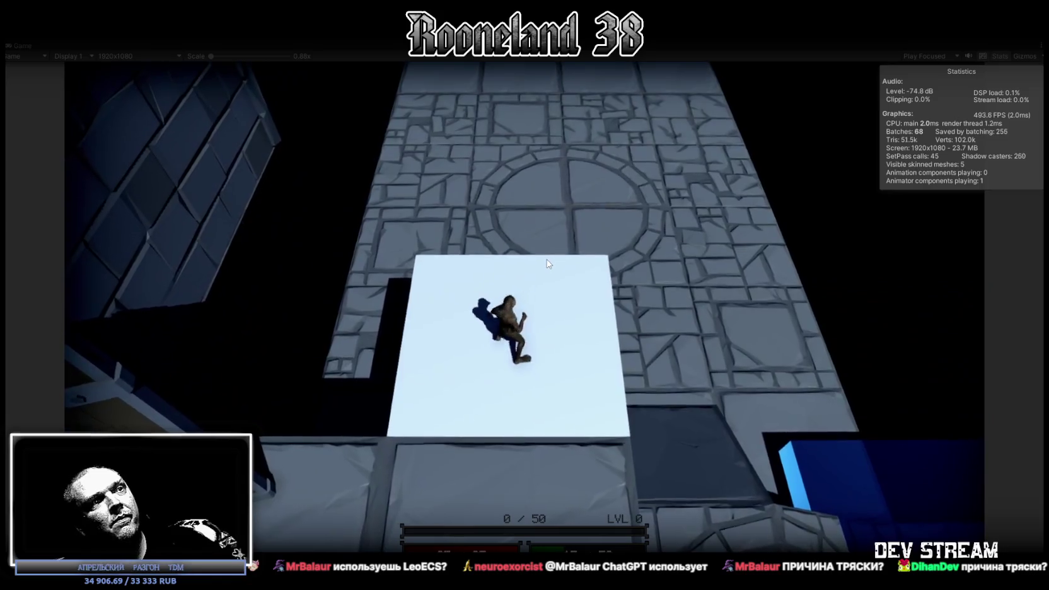
{"action": "key", "text": "s"}
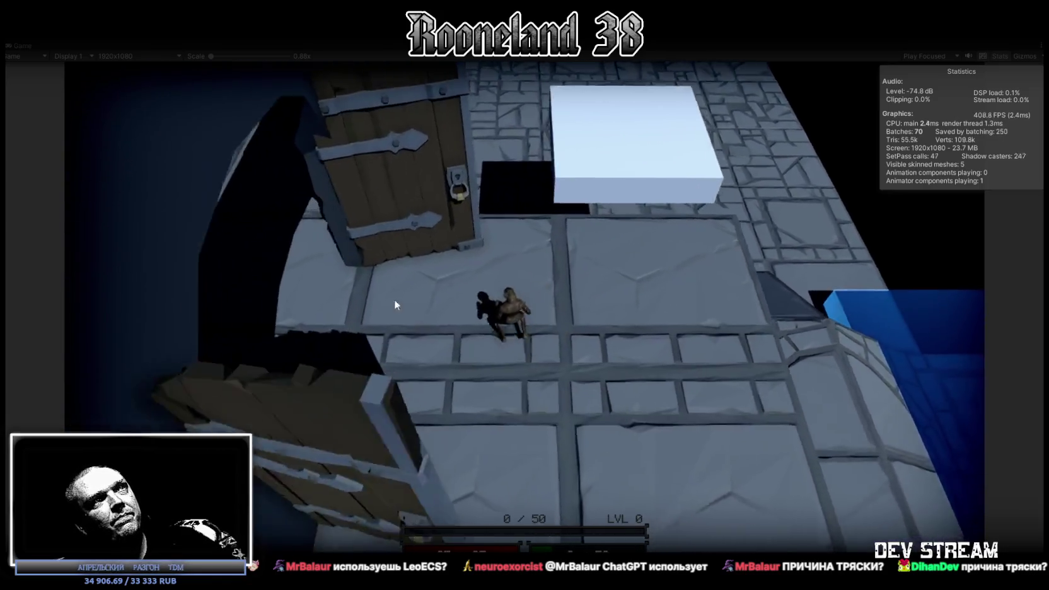
{"action": "key", "text": "ctrl+p"}
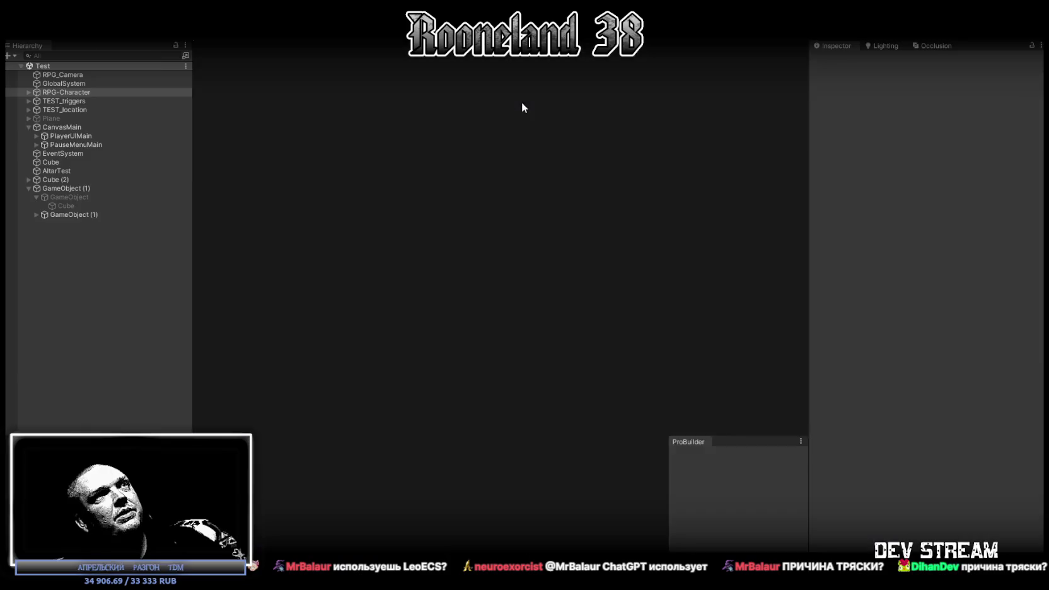
Select platform GameObject (1) to view its Vertical Y RPG_Platform settings.
{"action": "left_click", "coordinate": [426, 337]}
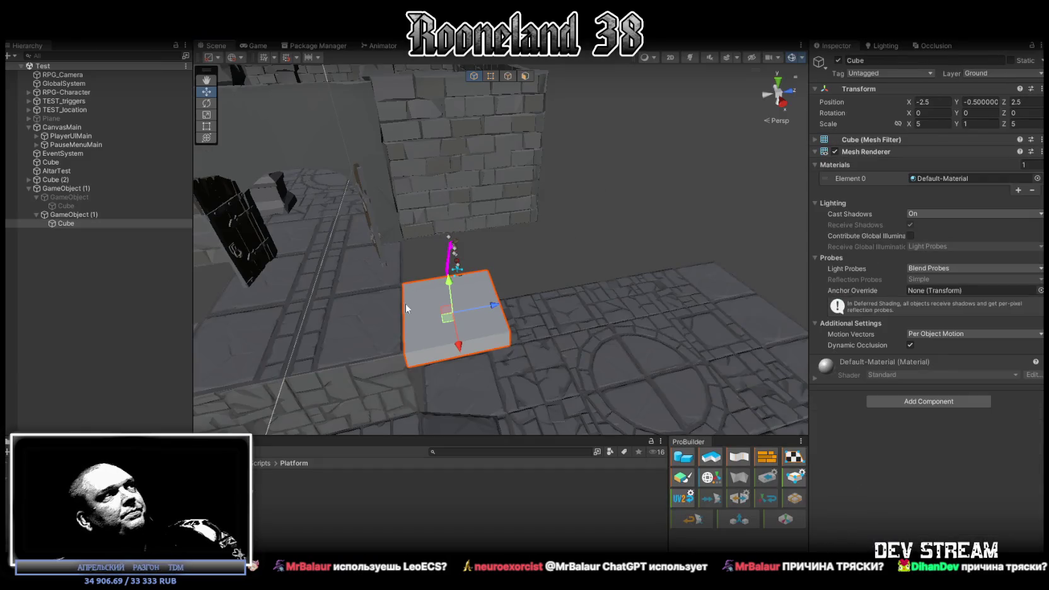
{"action": "left_click", "coordinate": [76, 214]}
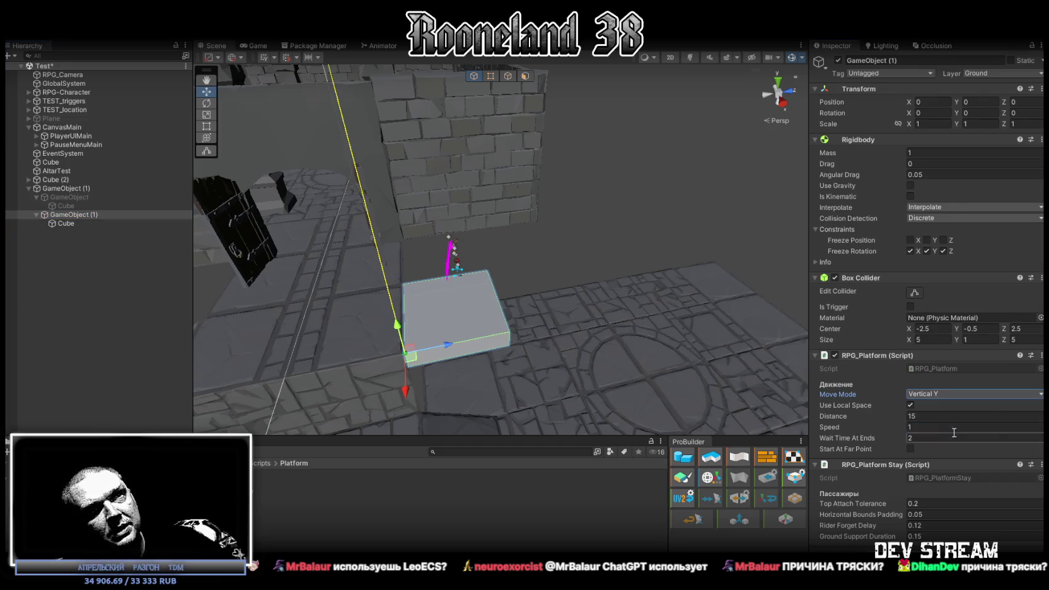
{"action": "mouse_move", "coordinate": [490, 266]}
{"action": "left_mouse_down"}
{"action": "mouse_move", "coordinate": [539, 215]}
{"action": "mouse_move", "coordinate": [523, 221]}
{"action": "mouse_move", "coordinate": [562, 217]}
{"action": "mouse_move", "coordinate": [612, 254]}
{"action": "left_mouse_up"}
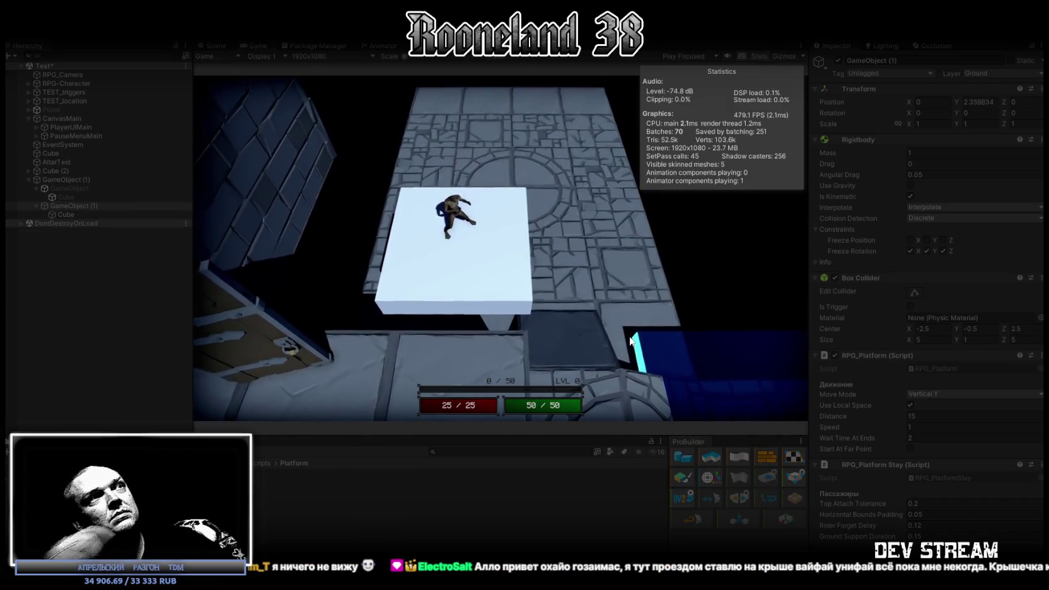
Maximize the Game view, zoom in on the character riding the rising platform, then restore the layout.
{"action": "double_click", "coordinate": [250, 45]}
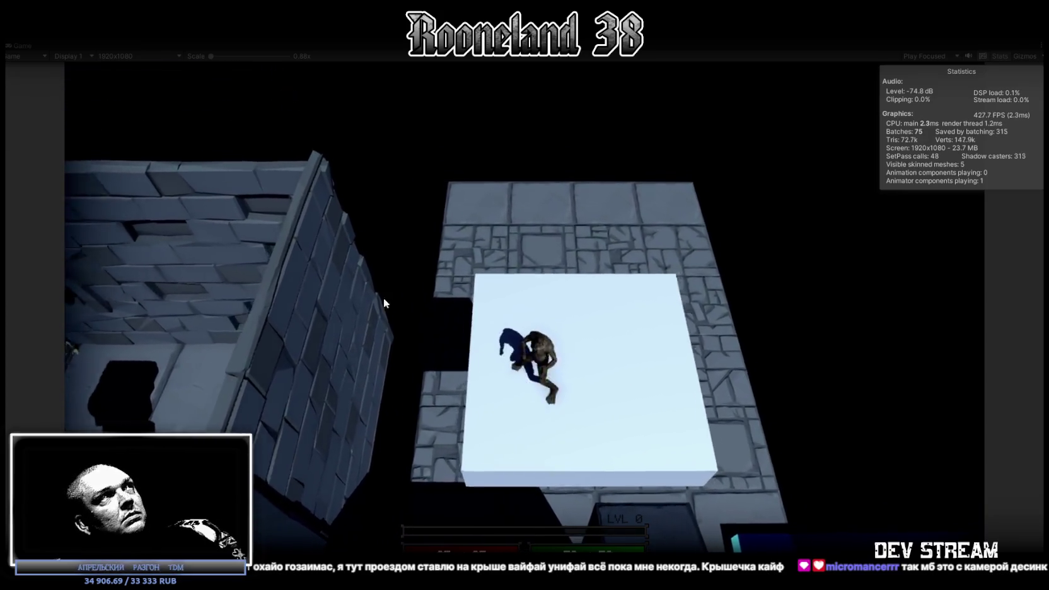
{"action": "left_click_drag", "start_coordinate": [211, 56], "coordinate": [285, 60]}
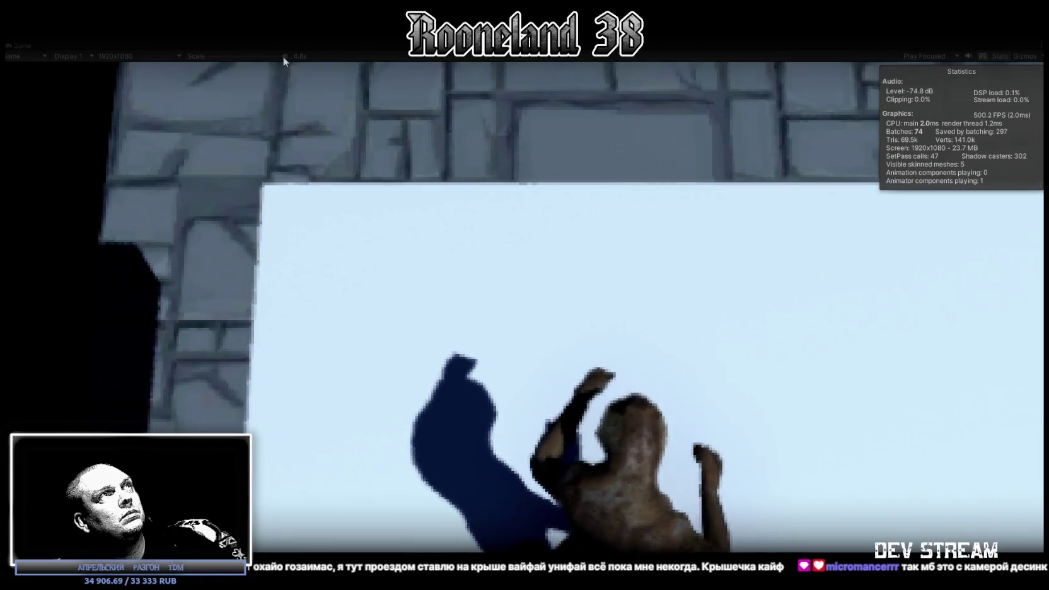
{"action": "left_click_drag", "start_coordinate": [282, 56], "coordinate": [264, 57]}
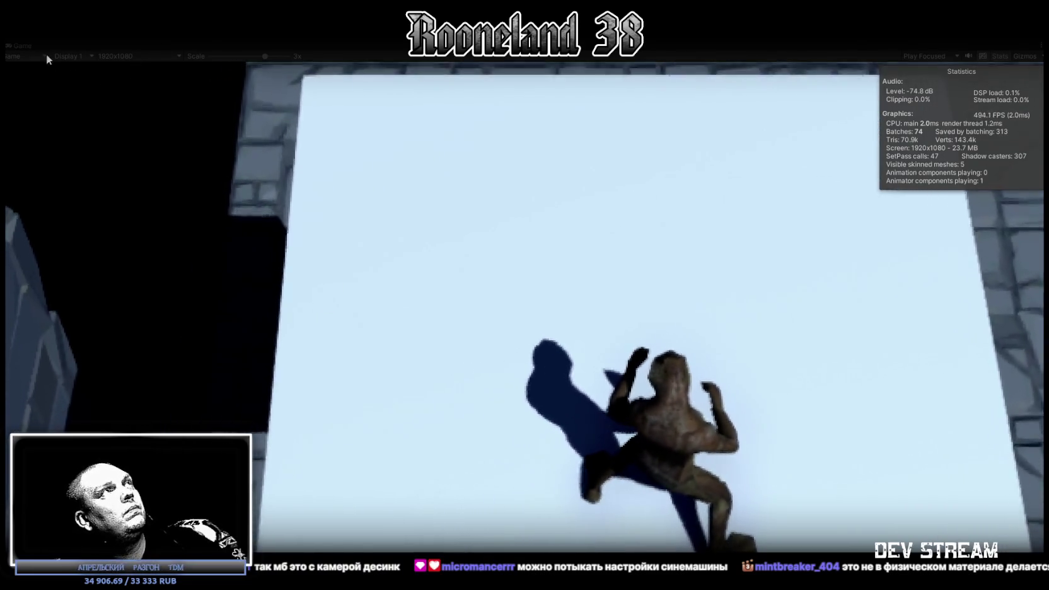
{"action": "double_click", "coordinate": [23, 45]}
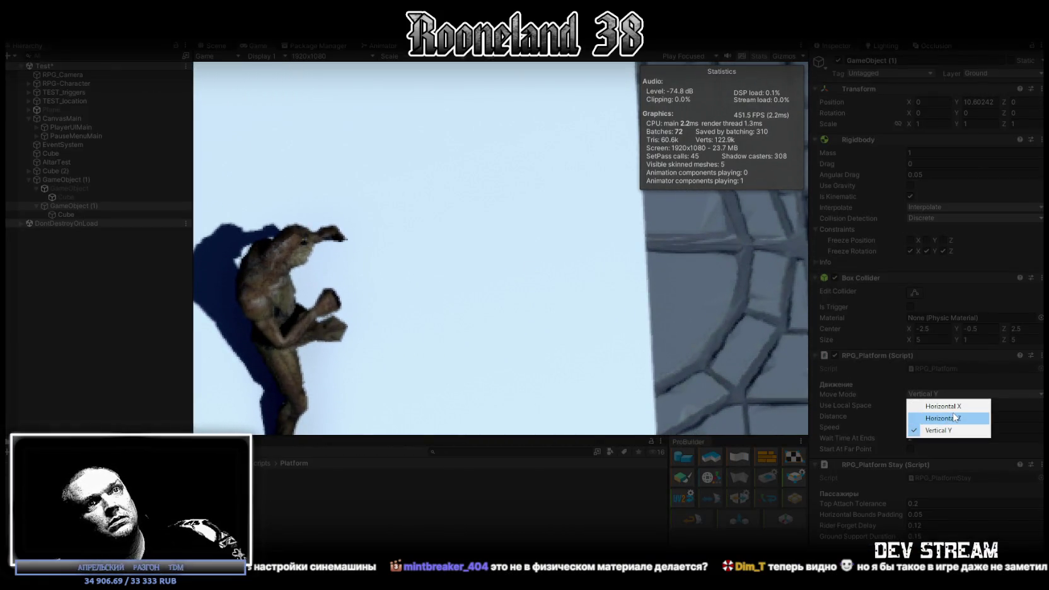
Switch the platform's Move Mode to Horizontal Z and restart the play test.
{"action": "left_click", "coordinate": [955, 418]}
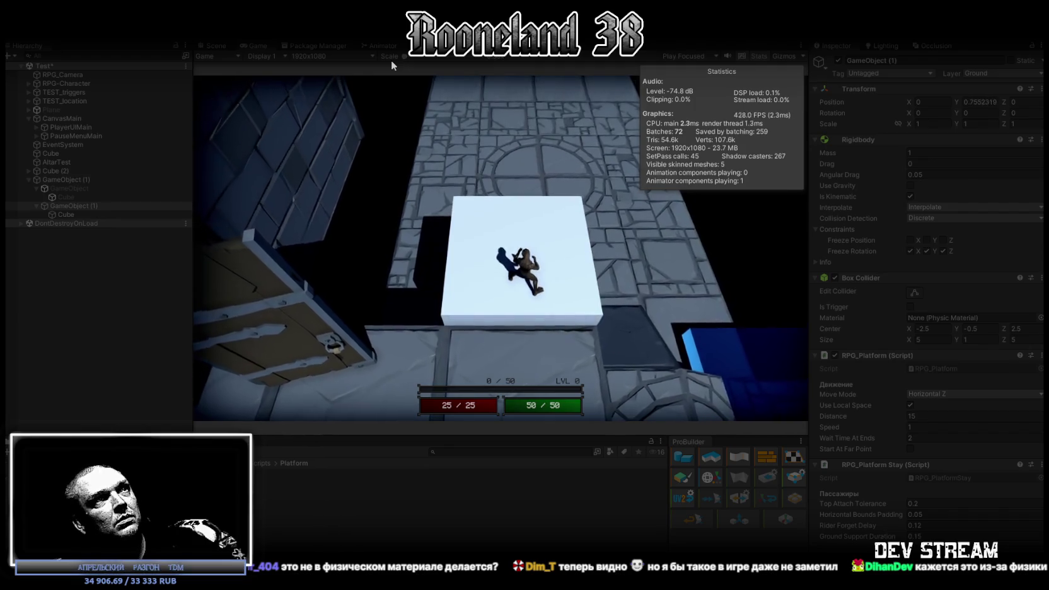
{"action": "key", "text": "ctrl+p"}
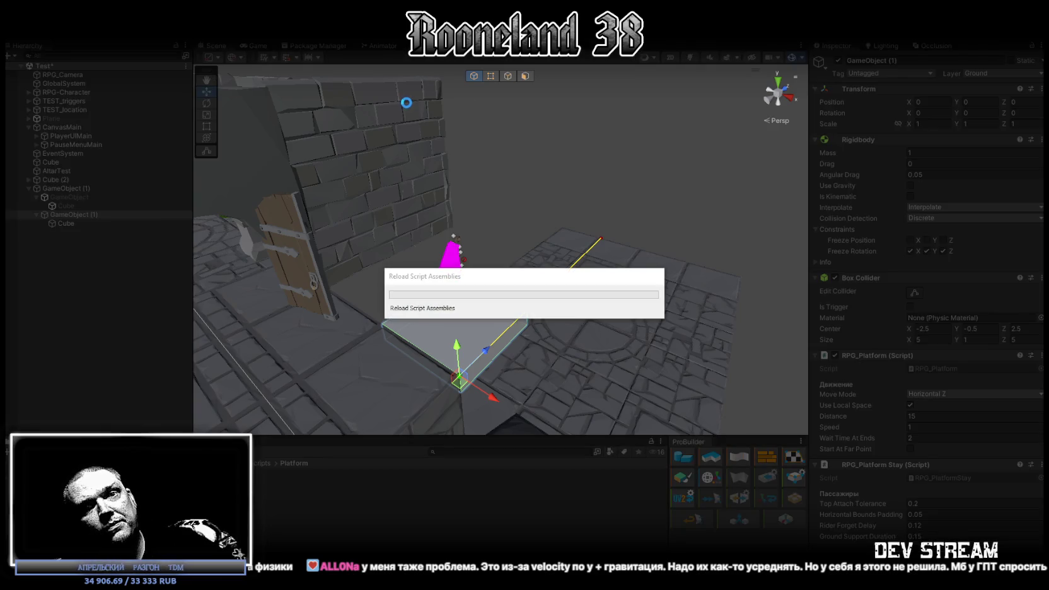
{"action": "key", "text": "ctrl+p"}
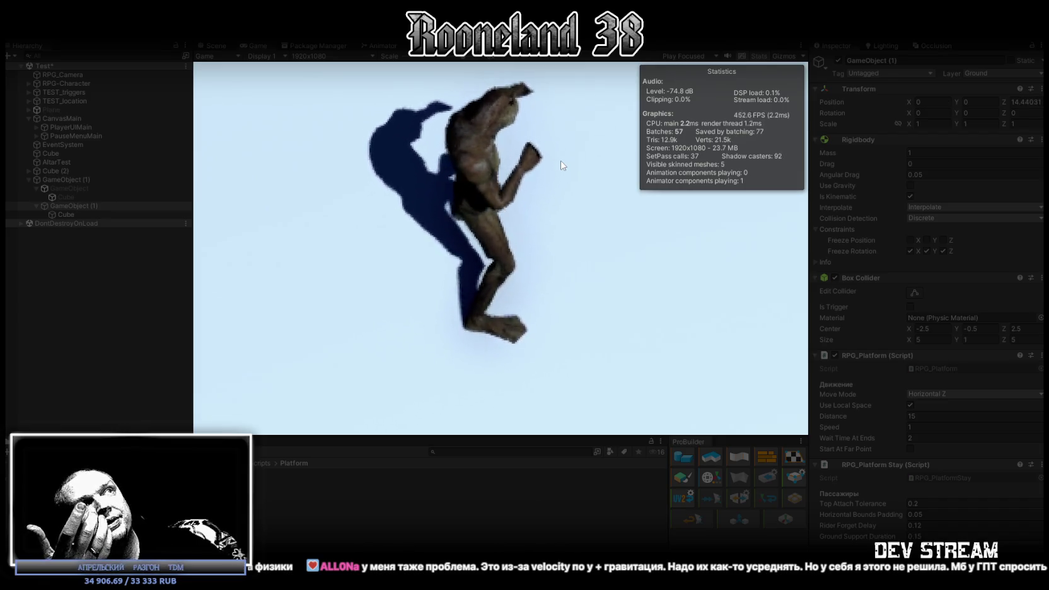
{"action": "double_click", "coordinate": [918, 426]}
Raise the platform Speed to 5, watch the ride zoomed out full-screen, then stop playing.
{"action": "type", "text": "5"}
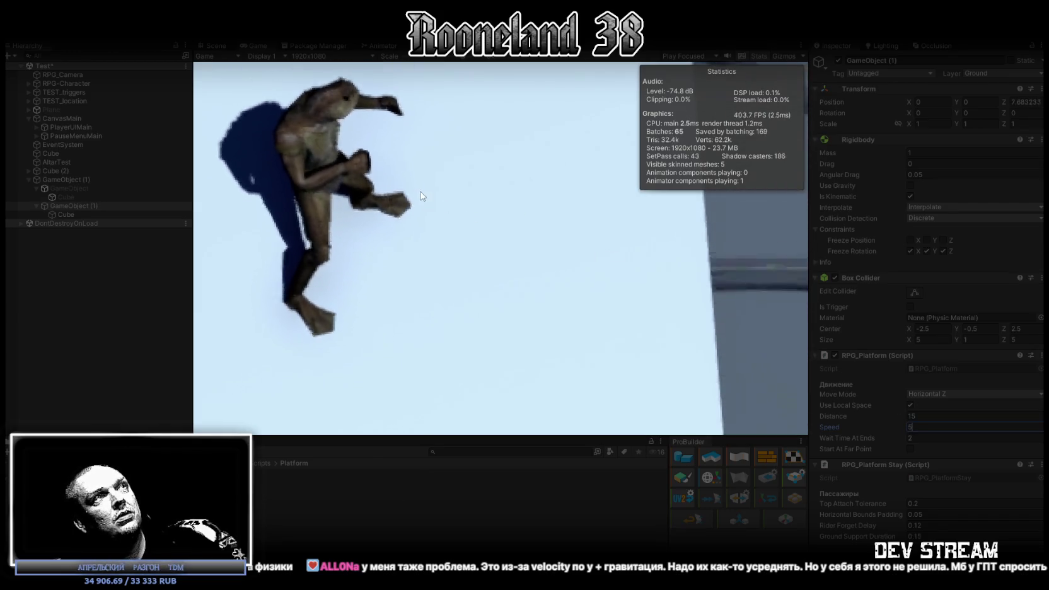
{"action": "key", "text": "shift+space"}
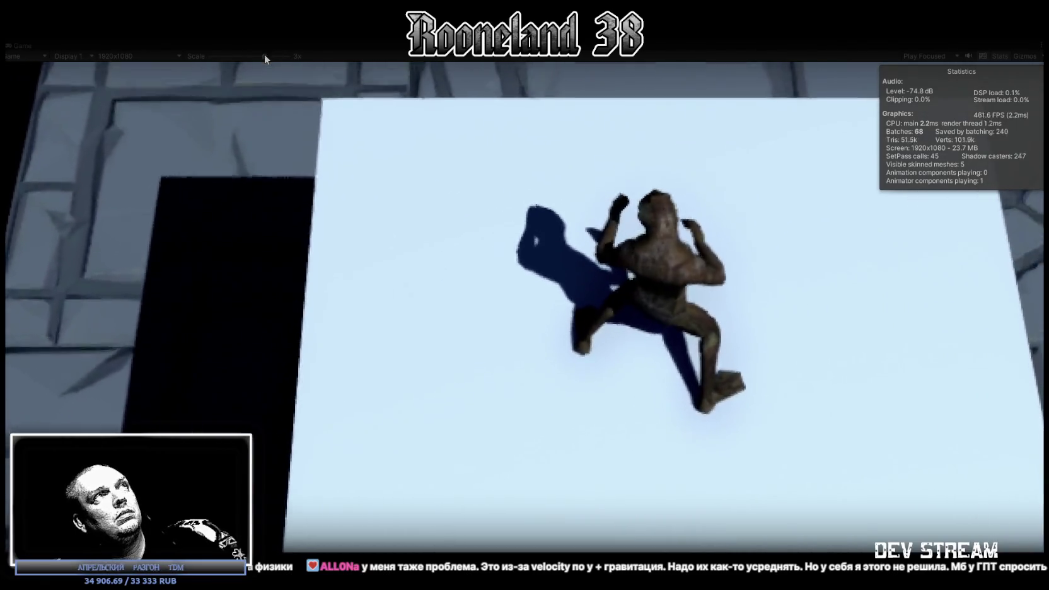
{"action": "left_click_drag", "start_coordinate": [264, 56], "coordinate": [225, 55]}
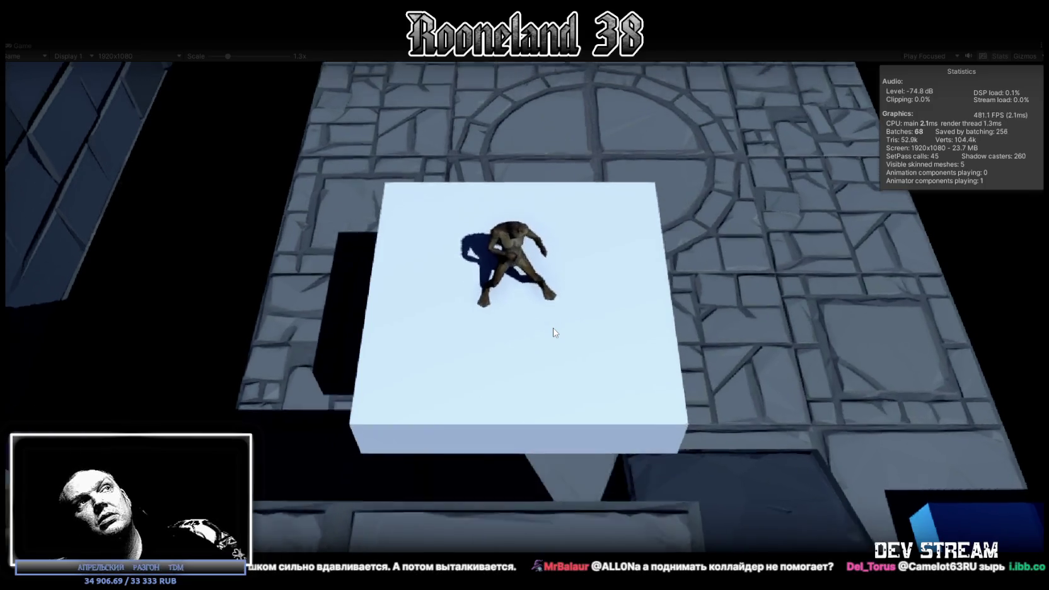
{"action": "key", "text": "ctrl+p"}
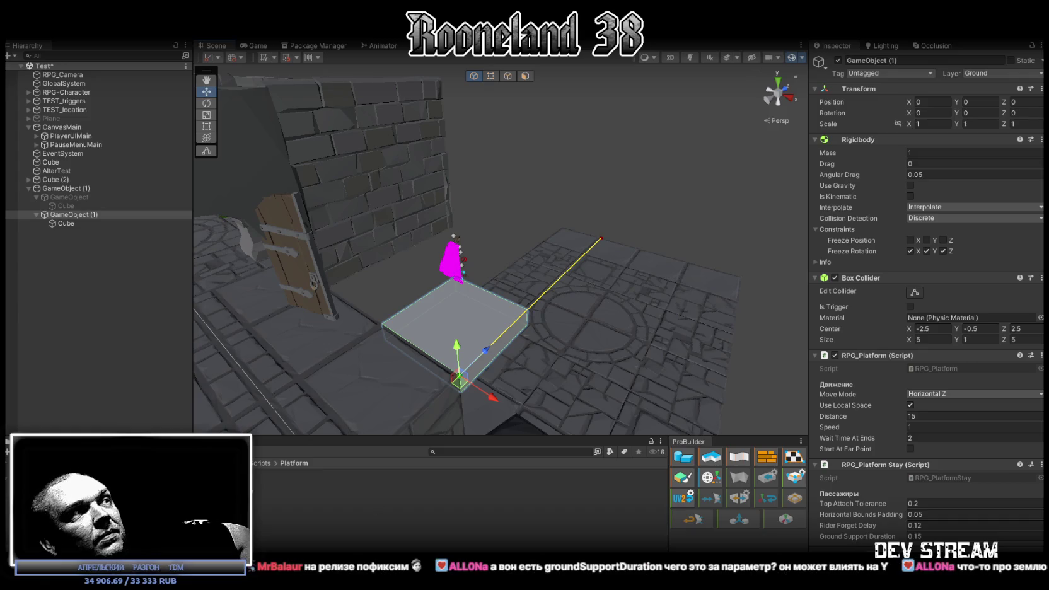
Open the RPG_PlatformStay script in Visual Studio from the Project panel.
{"action": "double_click", "coordinate": [287, 487]}
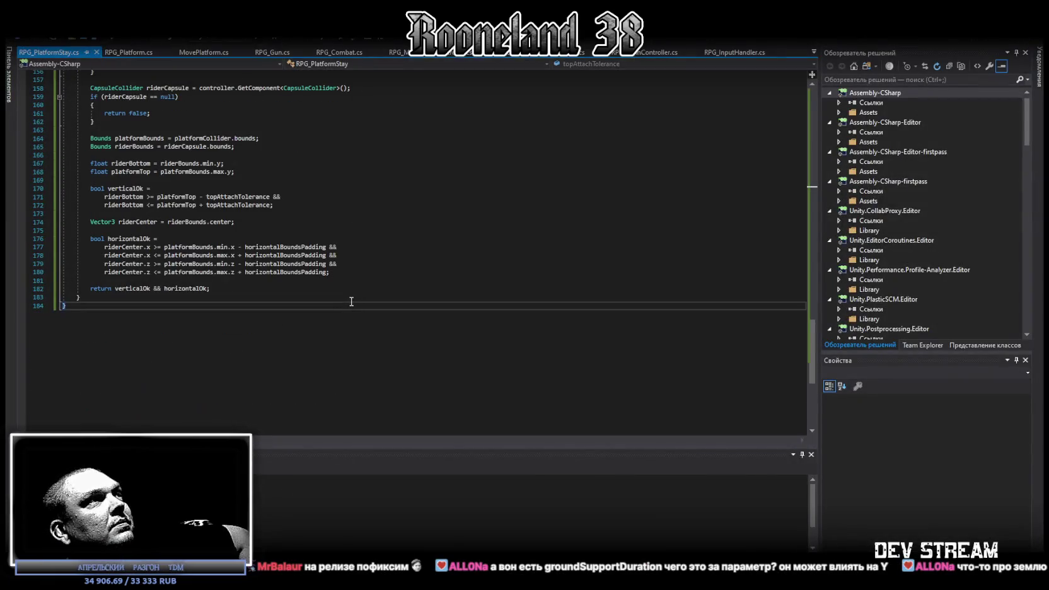
Search for groundSupportDuration to find its use in ApplyPlatformMovement, then return to Unity.
{"action": "scroll", "coordinate": [350, 301], "scroll_direction": "up", "scroll_amount": 8}
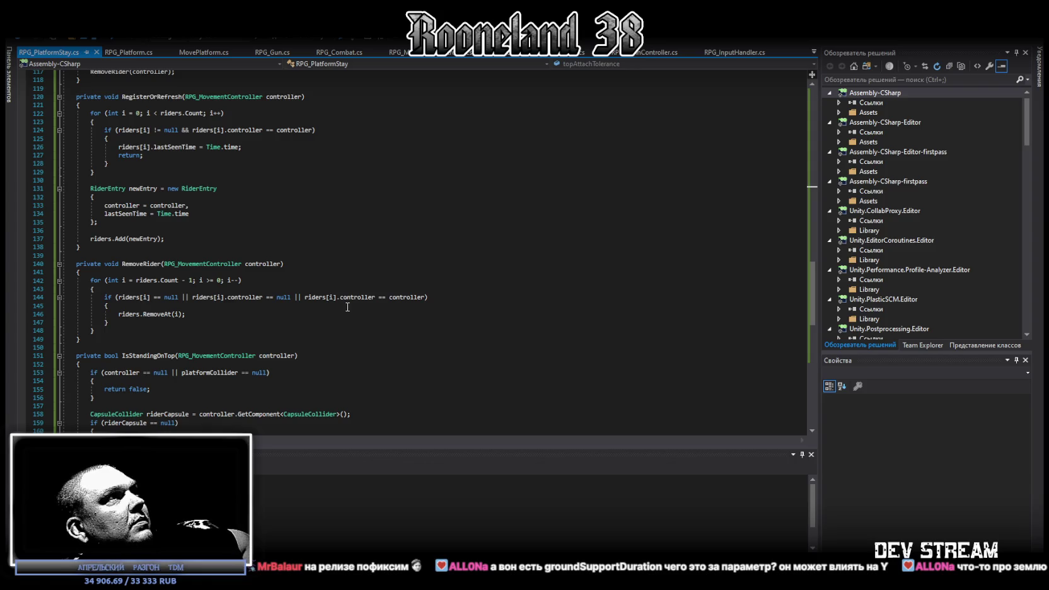
{"action": "scroll", "coordinate": [336, 307], "scroll_direction": "up", "scroll_amount": 18}
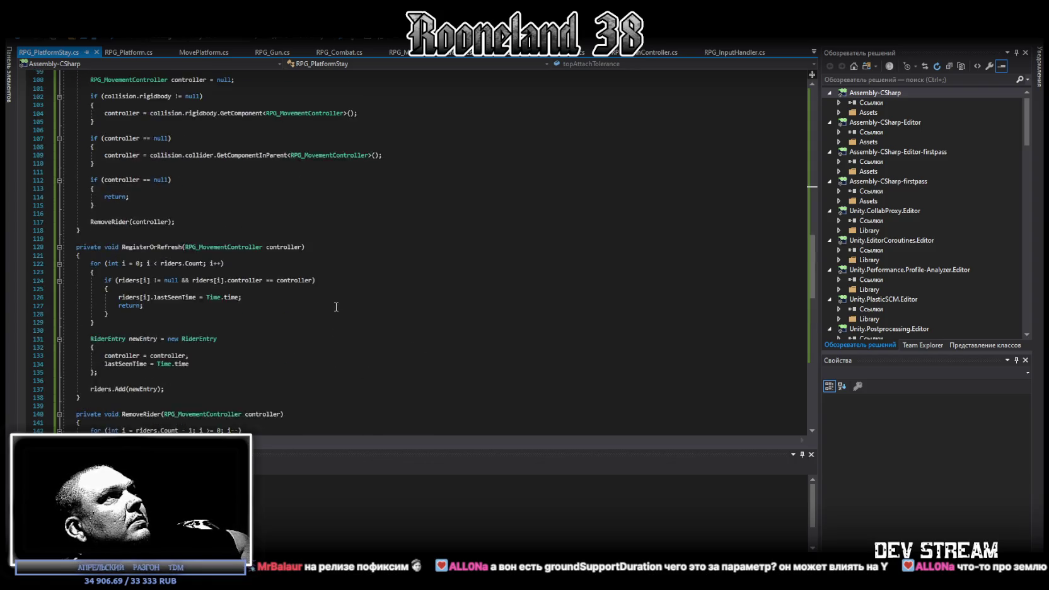
{"action": "scroll", "coordinate": [333, 310], "scroll_direction": "up", "scroll_amount": 20}
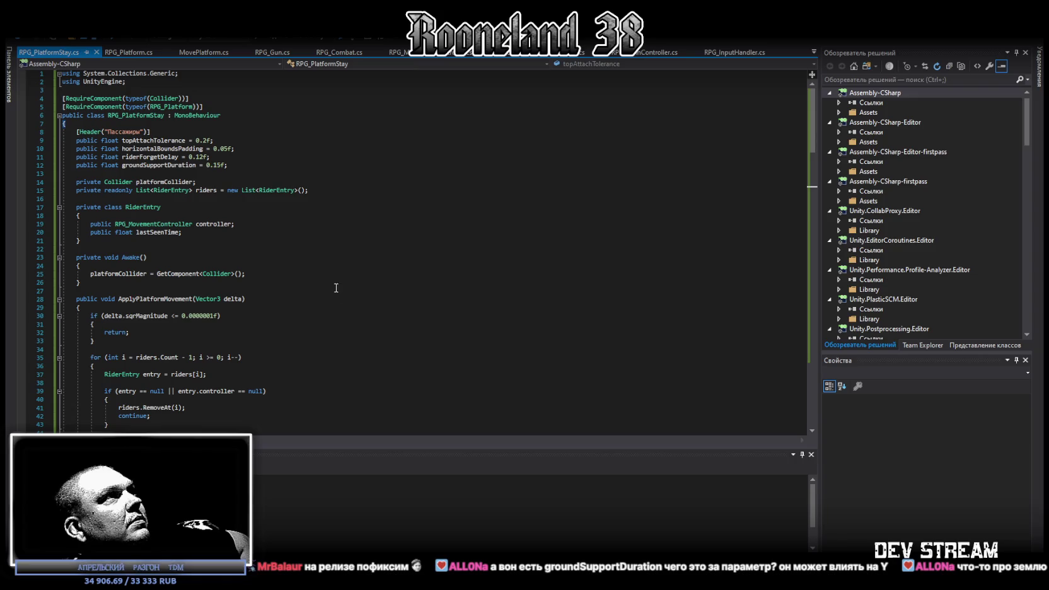
{"action": "left_click", "coordinate": [157, 165]}
{"action": "scroll", "coordinate": [265, 255], "scroll_direction": "down", "scroll_amount": 6}
{"action": "scroll", "coordinate": [266, 255], "scroll_direction": "up", "scroll_amount": 6}
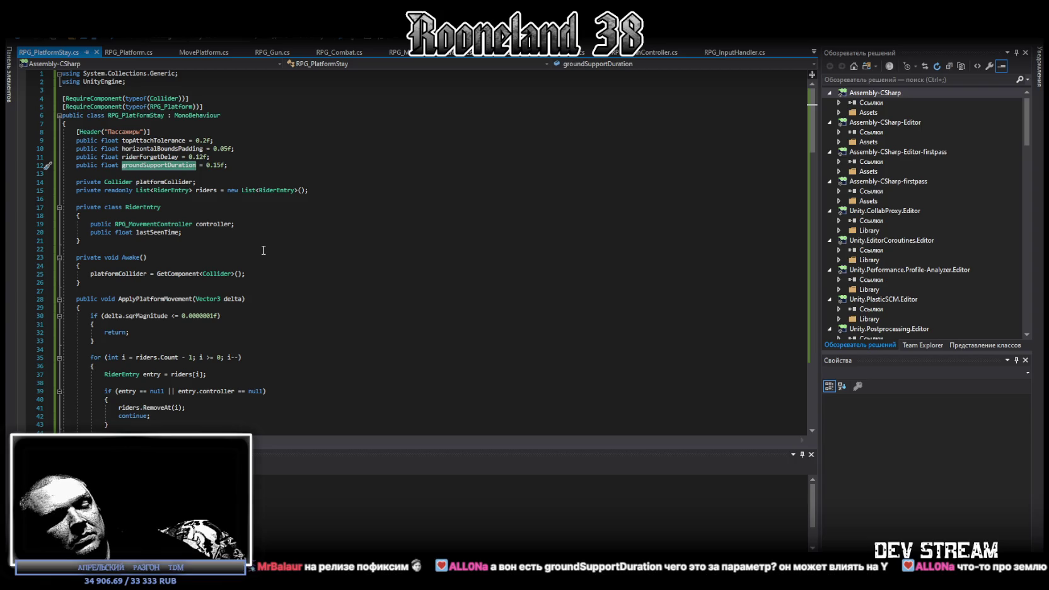
{"action": "key", "text": "ctrl+f"}
{"action": "key", "text": "Return"}
{"action": "scroll", "coordinate": [479, 208], "scroll_direction": "down", "scroll_amount": 5}
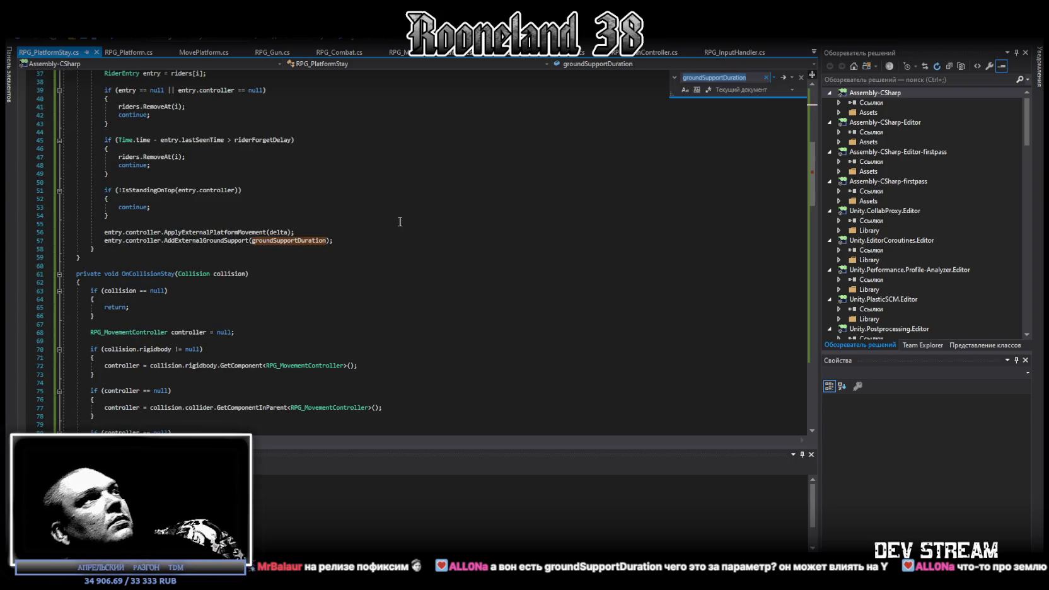
{"action": "scroll", "coordinate": [346, 230], "scroll_direction": "up", "scroll_amount": 1}
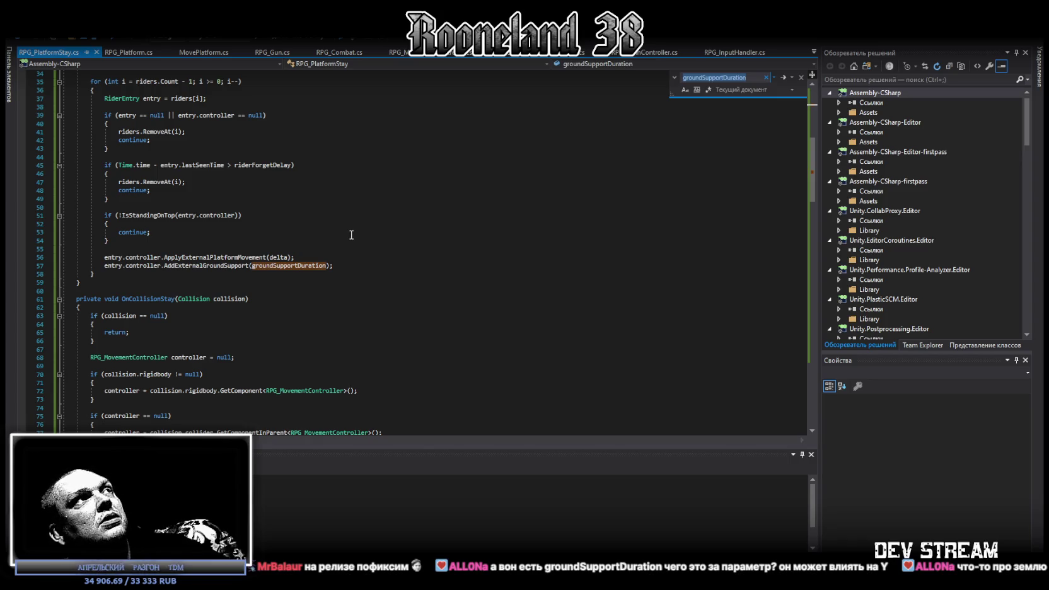
{"action": "scroll", "coordinate": [356, 234], "scroll_direction": "up", "scroll_amount": 2}
{"action": "scroll", "coordinate": [356, 235], "scroll_direction": "up", "scroll_amount": 1}
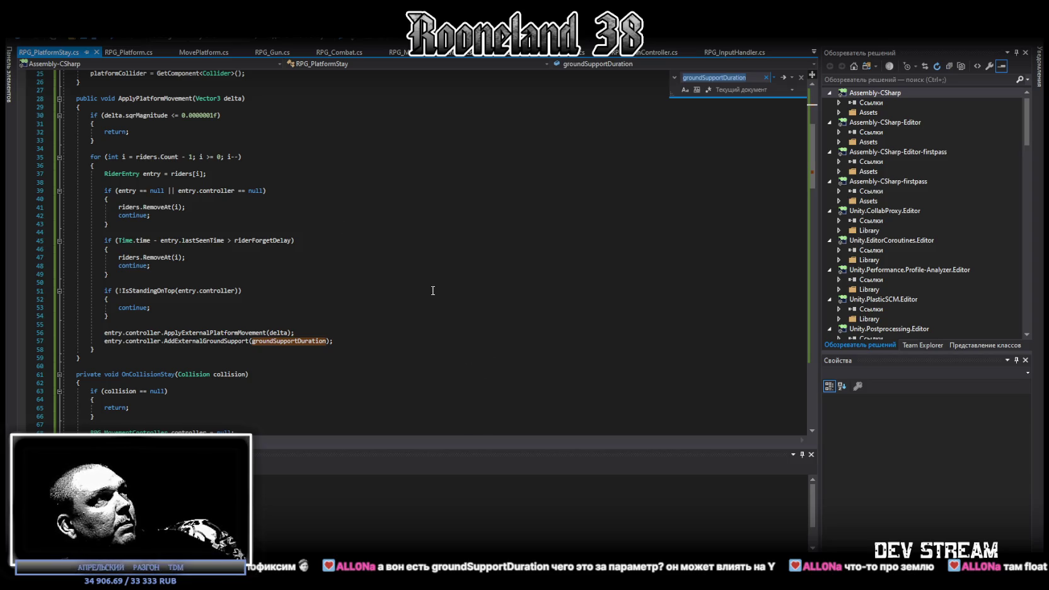
{"action": "key", "text": "alt+Tab"}
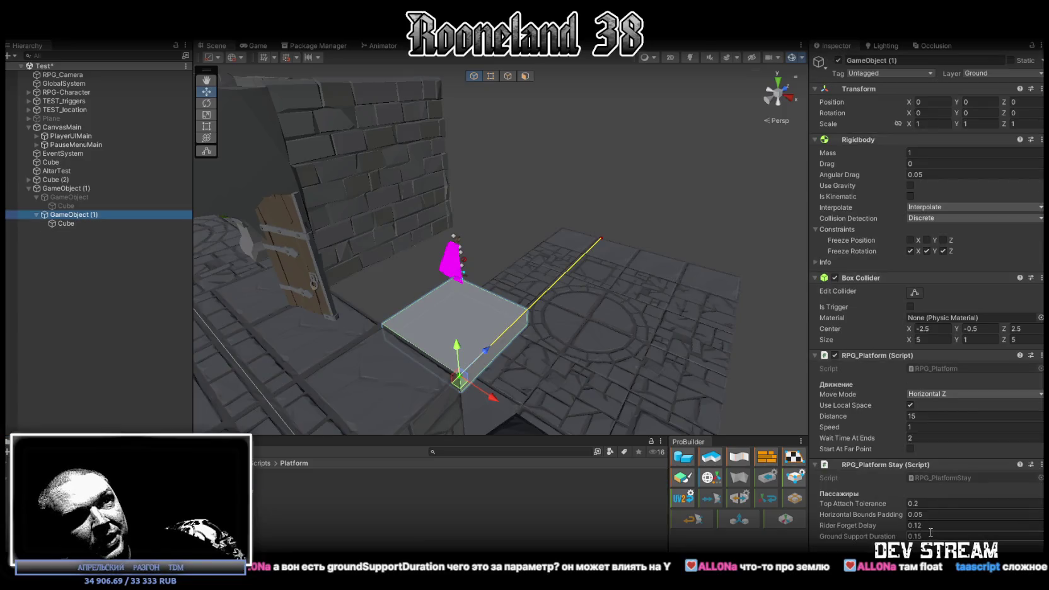
Set the platform's Ground Support Duration to 0.01.
{"action": "left_click", "coordinate": [918, 536]}
{"action": "type", "text": "05"}
{"action": "key", "text": "BackSpace"}
{"action": "type", "text": "1"}
{"action": "left_click_drag", "start_coordinate": [636, 353], "coordinate": [662, 343]}
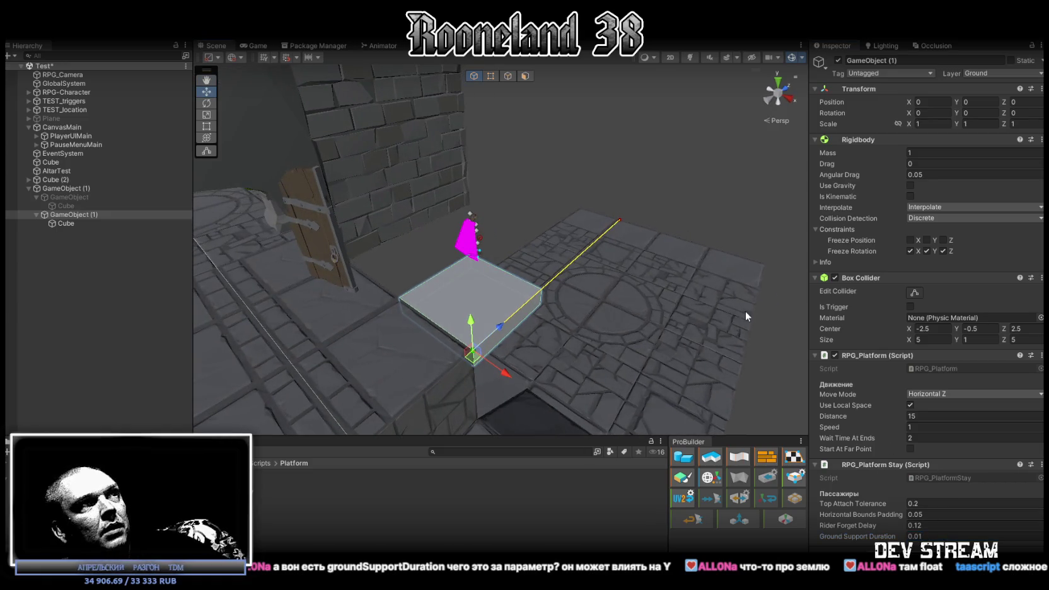
Play-test with the platform Speed at 5 and jump the character onto the platform.
{"action": "left_click", "coordinate": [530, 29]}
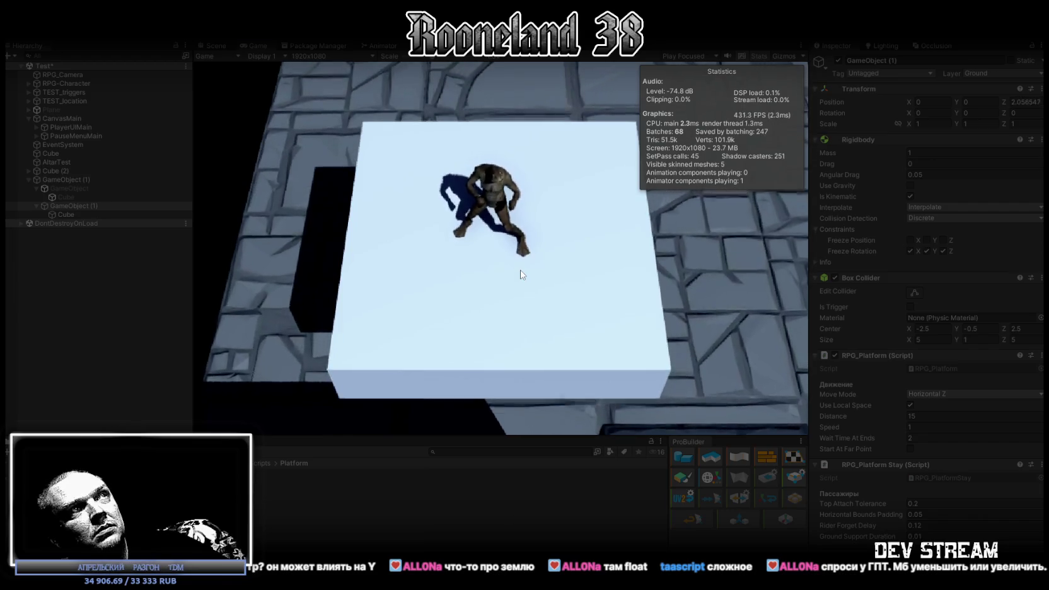
{"action": "left_click", "coordinate": [926, 427]}
{"action": "type", "text": "5"}
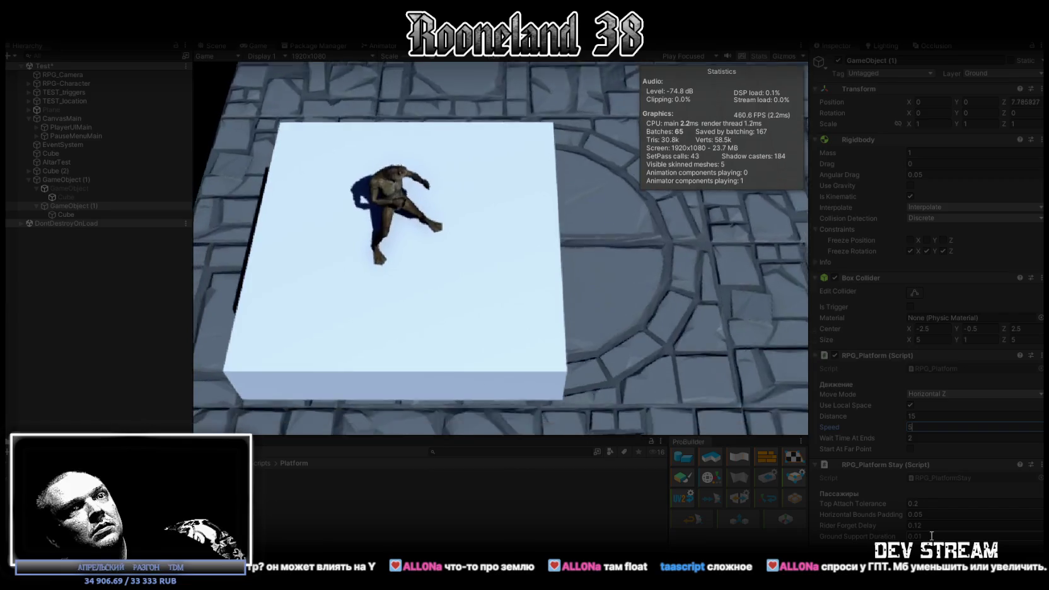
{"action": "left_click", "coordinate": [569, 291]}
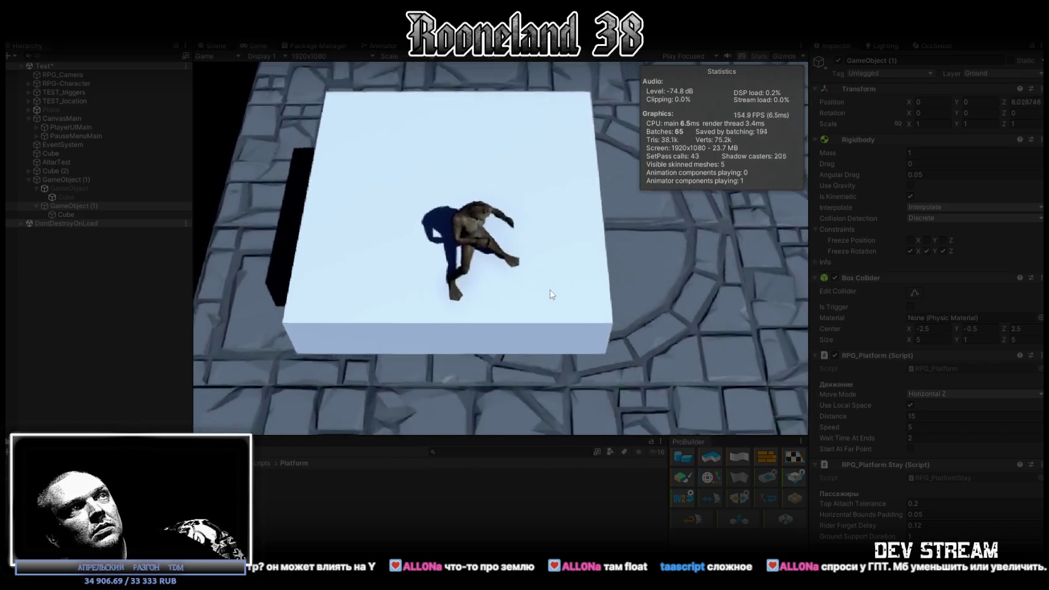
{"action": "key", "text": "space"}
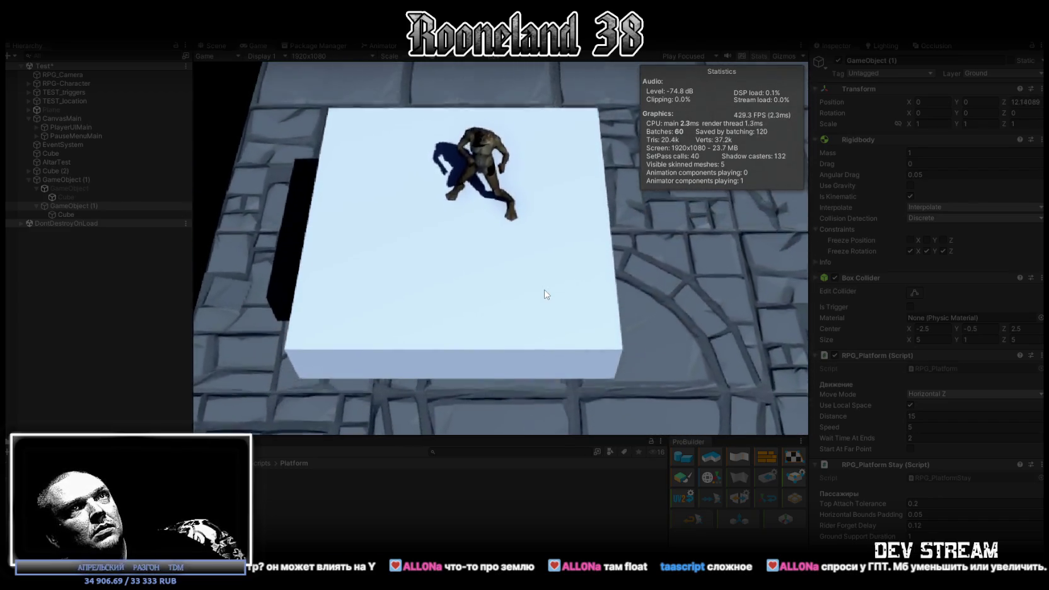
{"action": "left_click", "coordinate": [923, 537]}
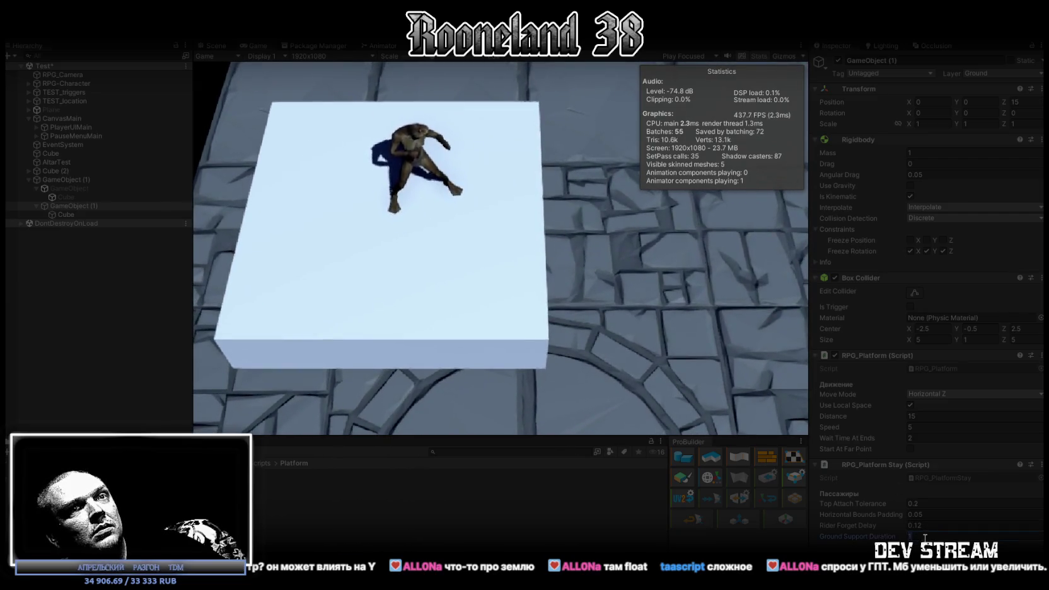
Set Ground Support Duration and Horizontal Bounds Padding both to 0.001.
{"action": "type", "text": "0.001"}
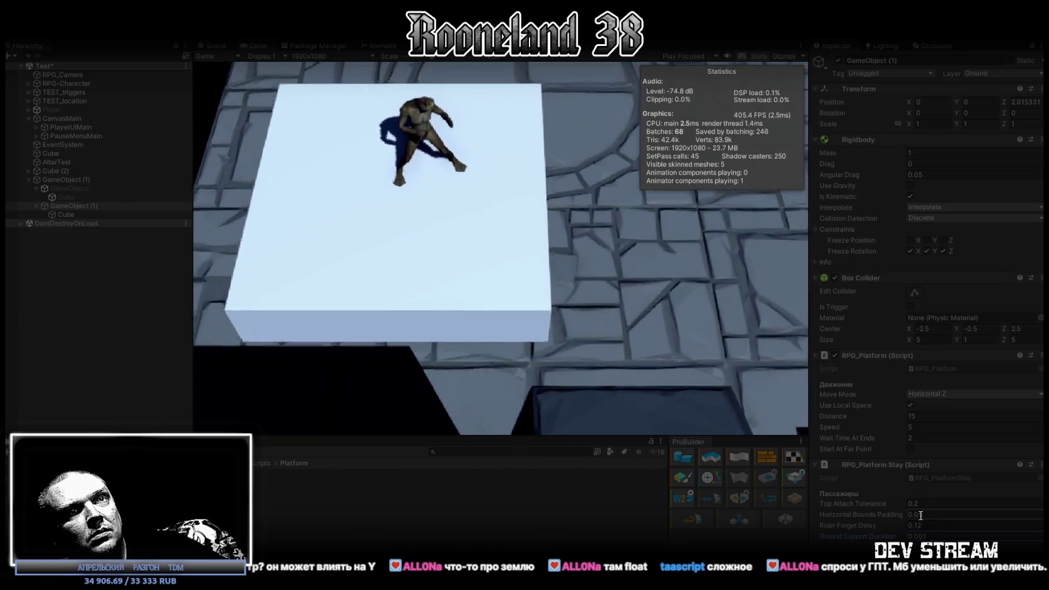
{"action": "left_click", "coordinate": [931, 515]}
{"action": "type", "text": "0.001"}
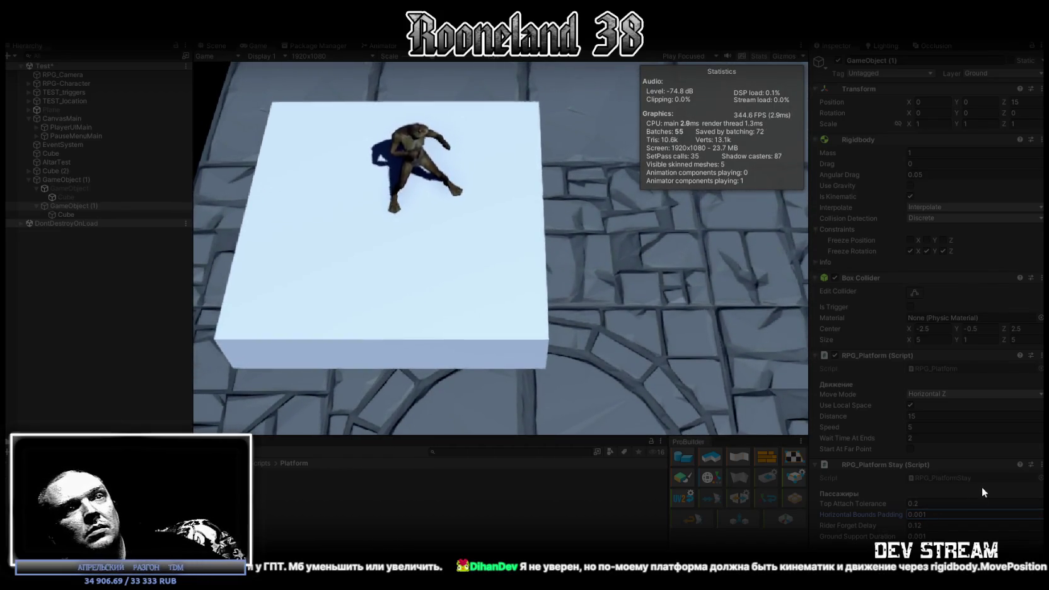
{"action": "left_click", "coordinate": [547, 289]}
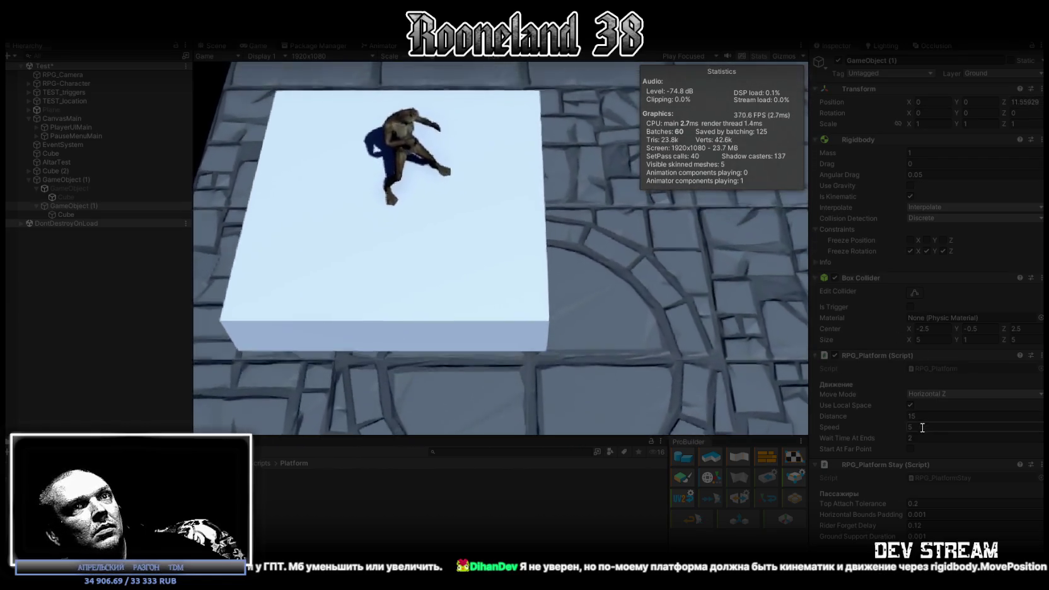
Set the platform Speed back to 1 and stop the play test.
{"action": "left_click", "coordinate": [921, 427]}
{"action": "type", "text": "1"}
{"action": "key", "text": "Return"}
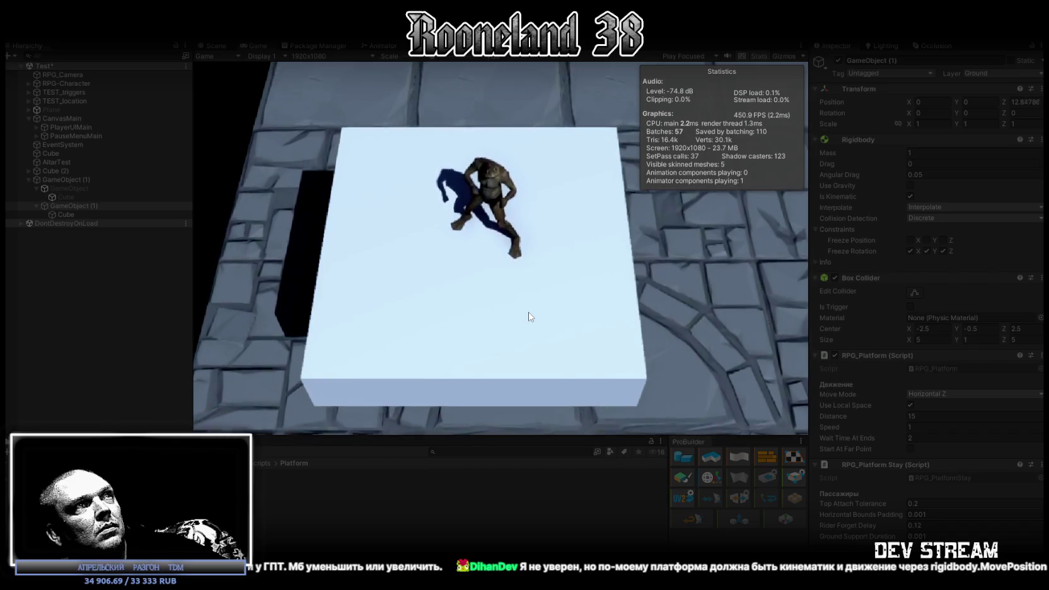
{"action": "key", "text": "ctrl+p"}
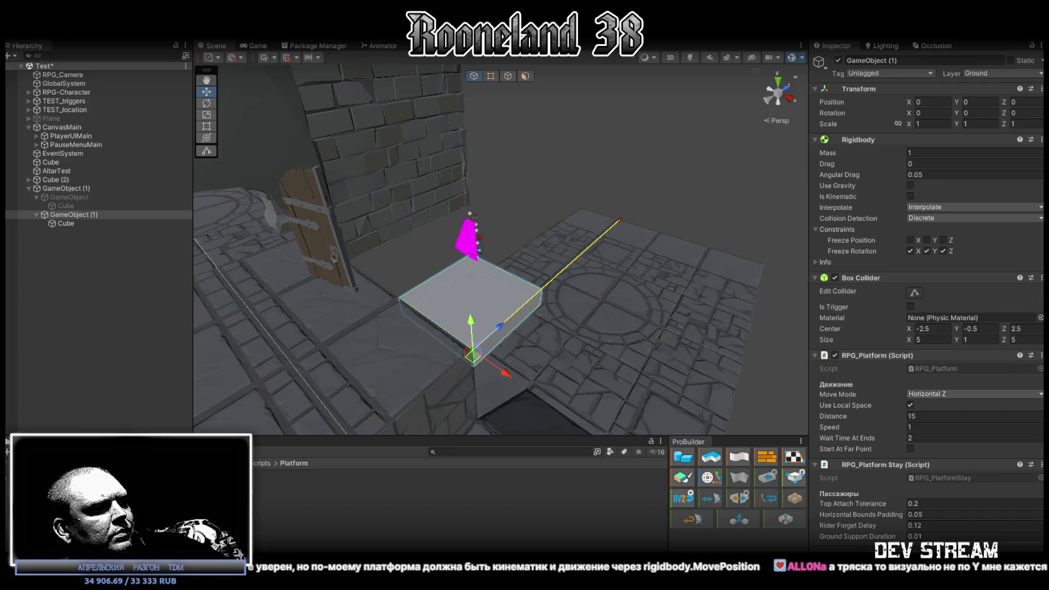
{"action": "key", "text": "alt+Tab"}
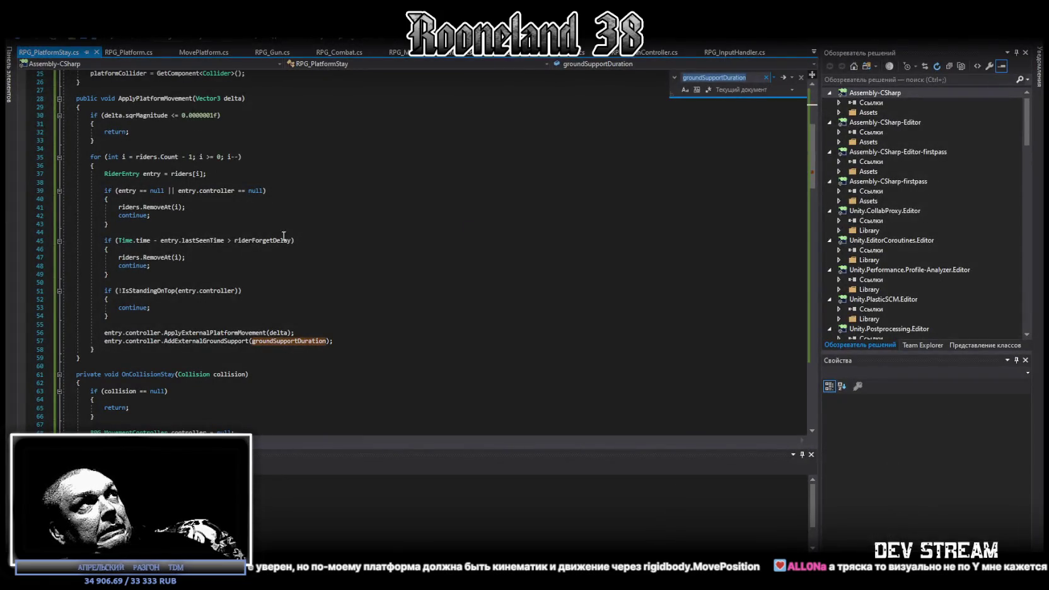
Replace the entire contents of RPG_Platform.cs with the new code.
{"action": "left_click", "coordinate": [130, 54]}
{"action": "scroll", "coordinate": [398, 305], "scroll_direction": "down", "scroll_amount": 3}
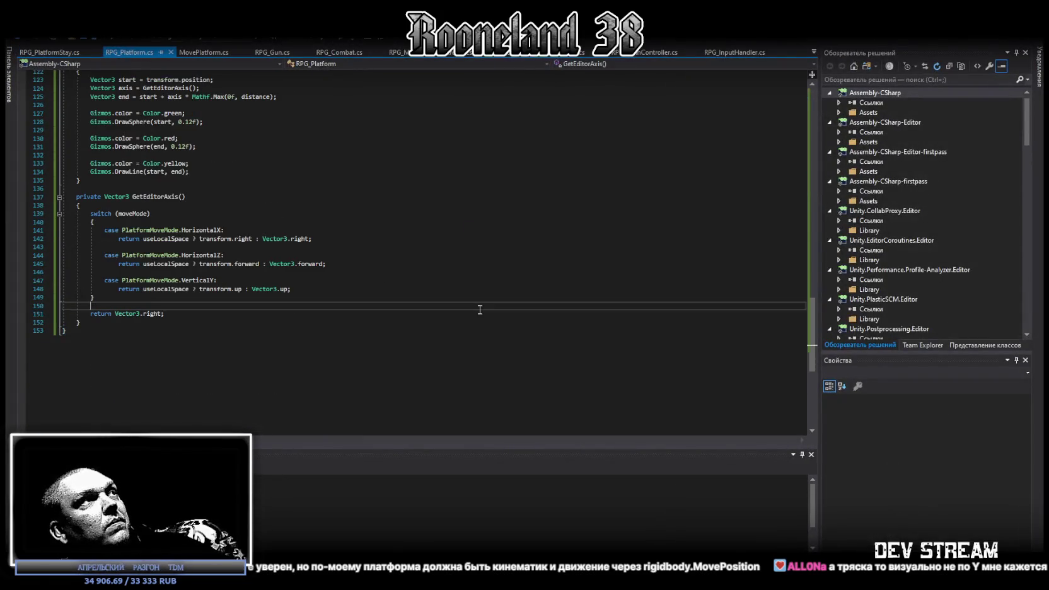
{"action": "key", "text": "ctrl+a"}
{"action": "key", "text": "ctrl+v"}
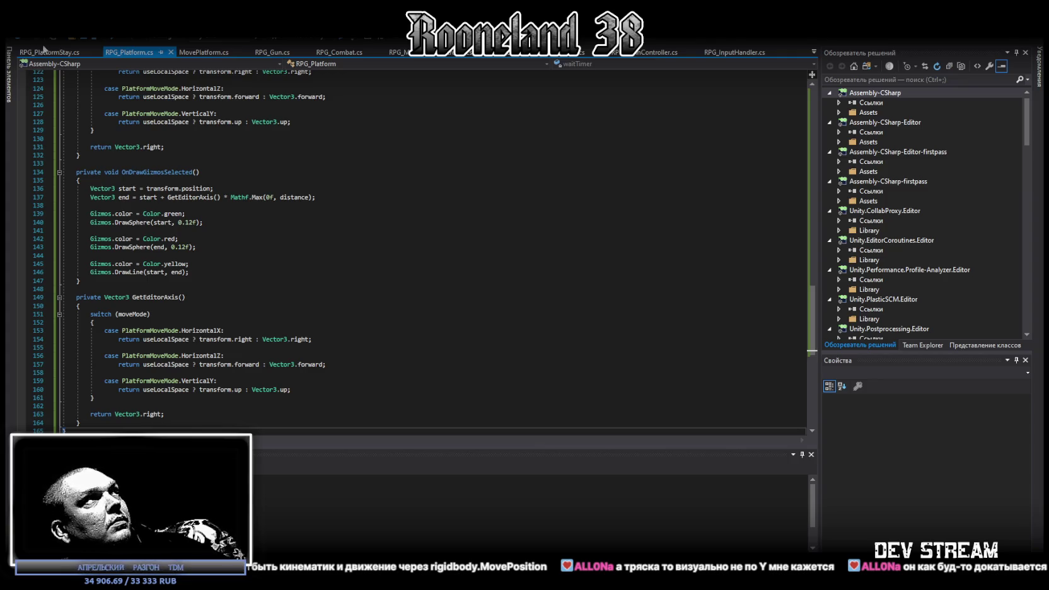
Replace the entire contents of RPG_PlatformStay.cs with the new code.
{"action": "left_click", "coordinate": [43, 51]}
{"action": "scroll", "coordinate": [378, 345], "scroll_direction": "down", "scroll_amount": 5}
{"action": "key", "text": "ctrl+a"}
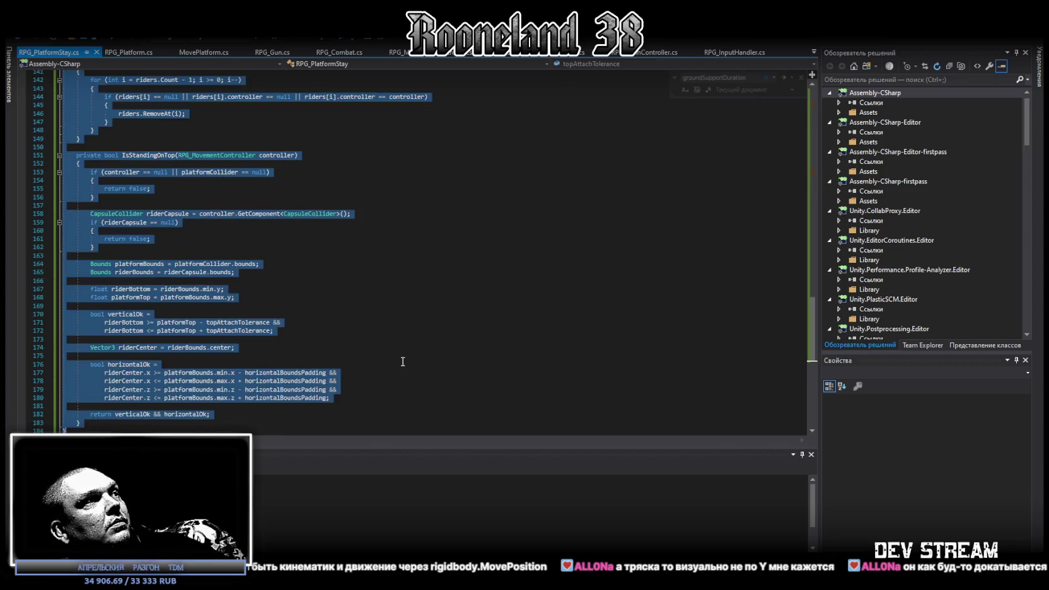
{"action": "key", "text": "ctrl+v"}
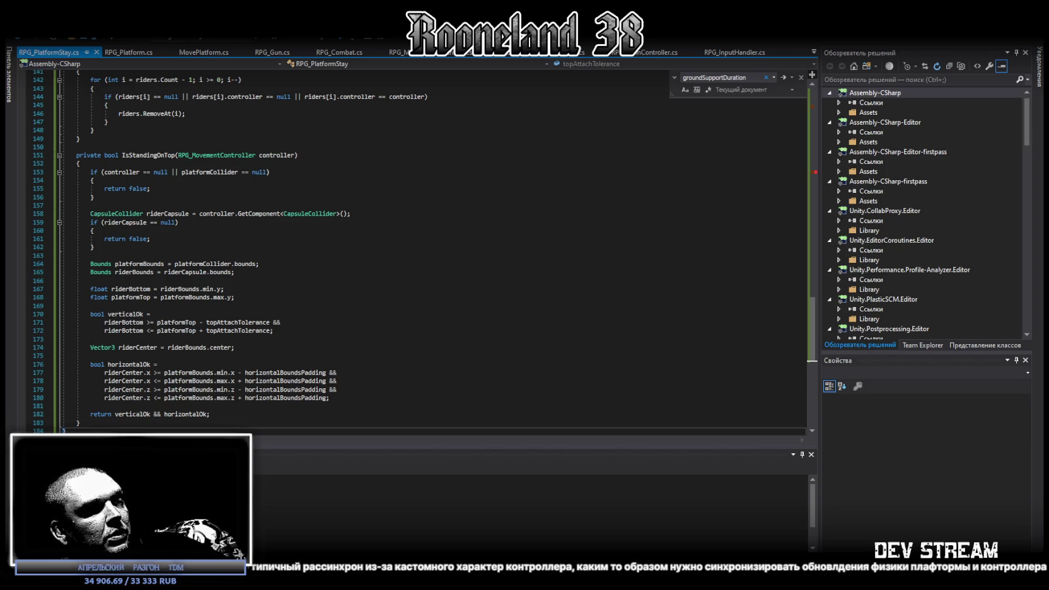
{"action": "left_click", "coordinate": [816, 53]}
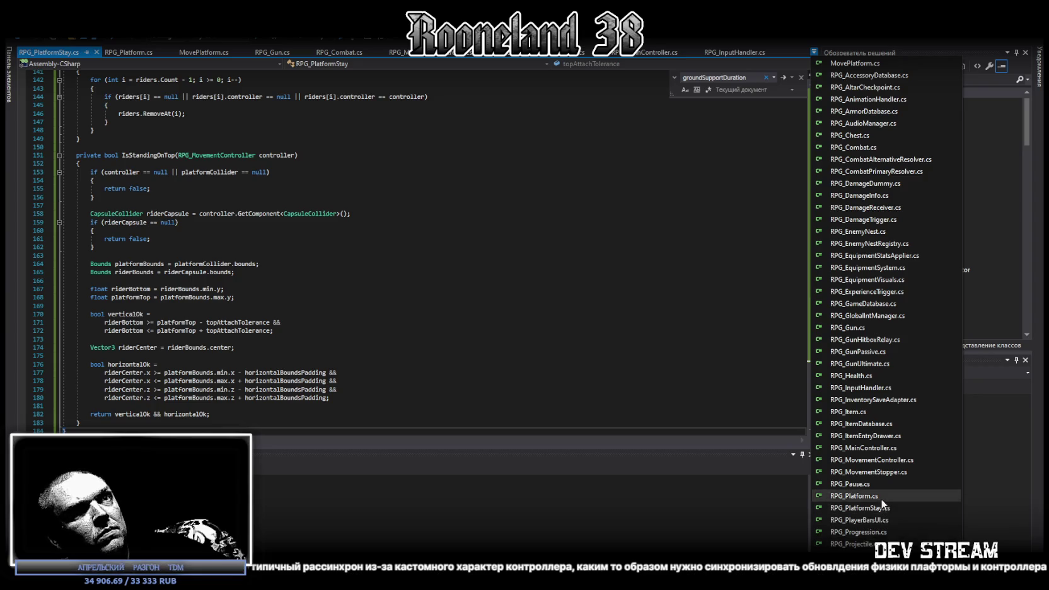
Look over RPG_MovementController.cs's QueuePlatformMotion code, then go back to Unity.
{"action": "left_click", "coordinate": [872, 460]}
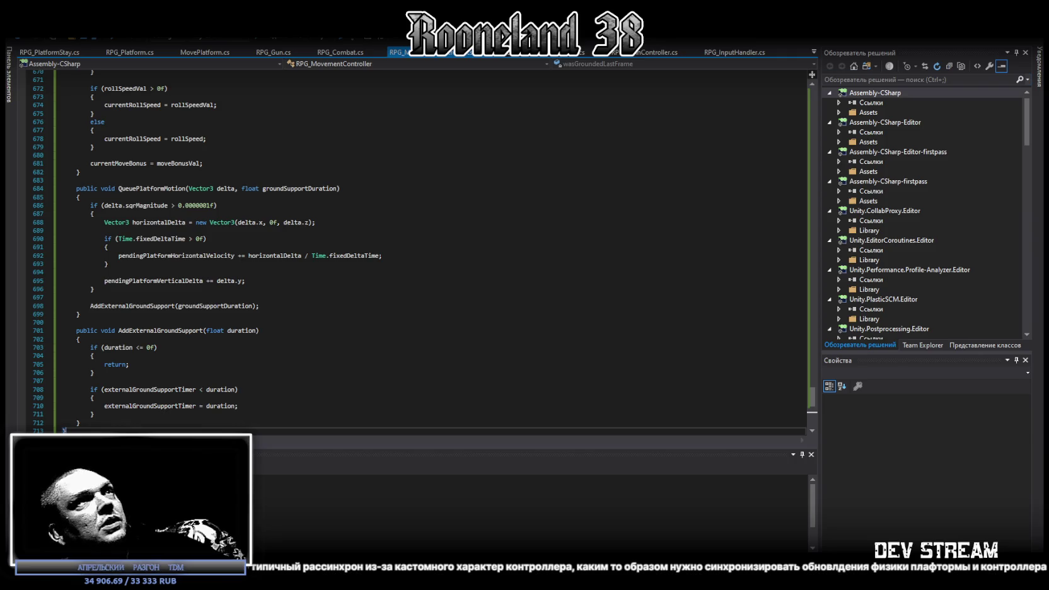
{"action": "key", "text": "alt+Tab"}
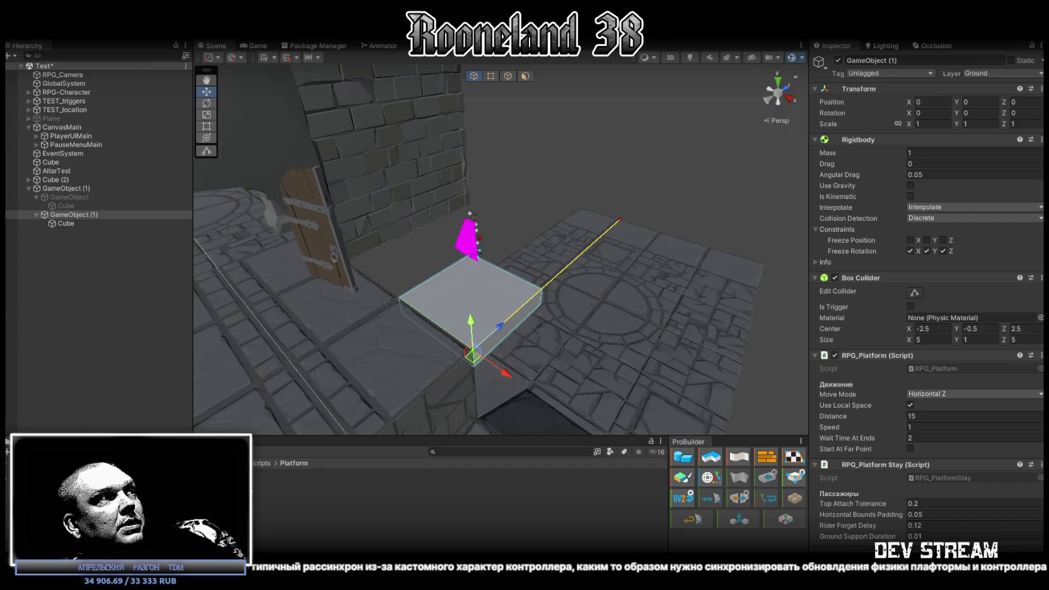
With the Console shown, play-test the platform at Speed 5, then stop.
{"action": "key", "text": "ctrl+shift+c"}
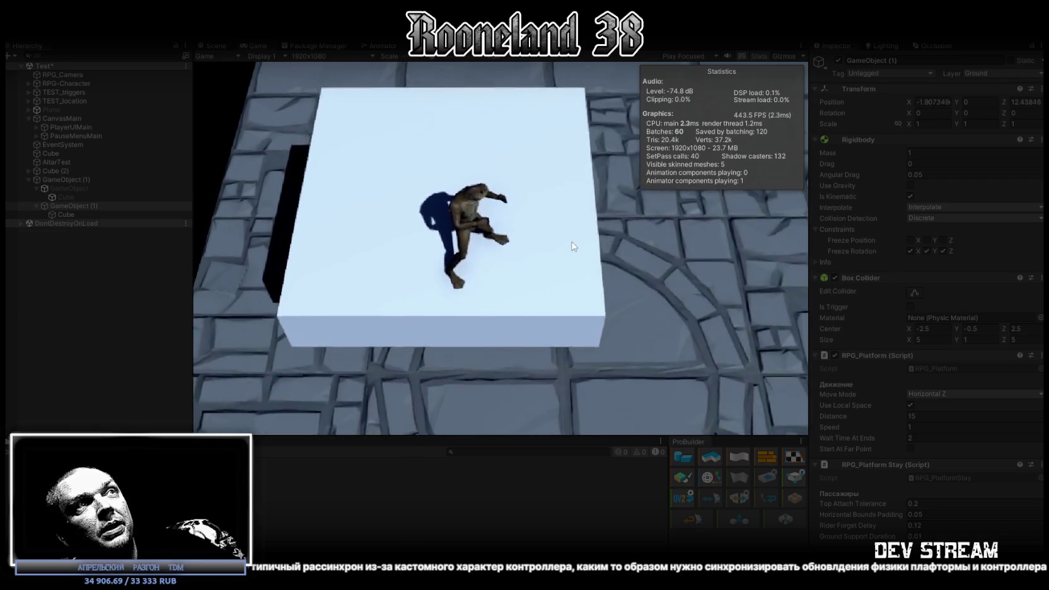
{"action": "left_click", "coordinate": [975, 427]}
{"action": "type", "text": "5"}
{"action": "key", "text": "Return"}
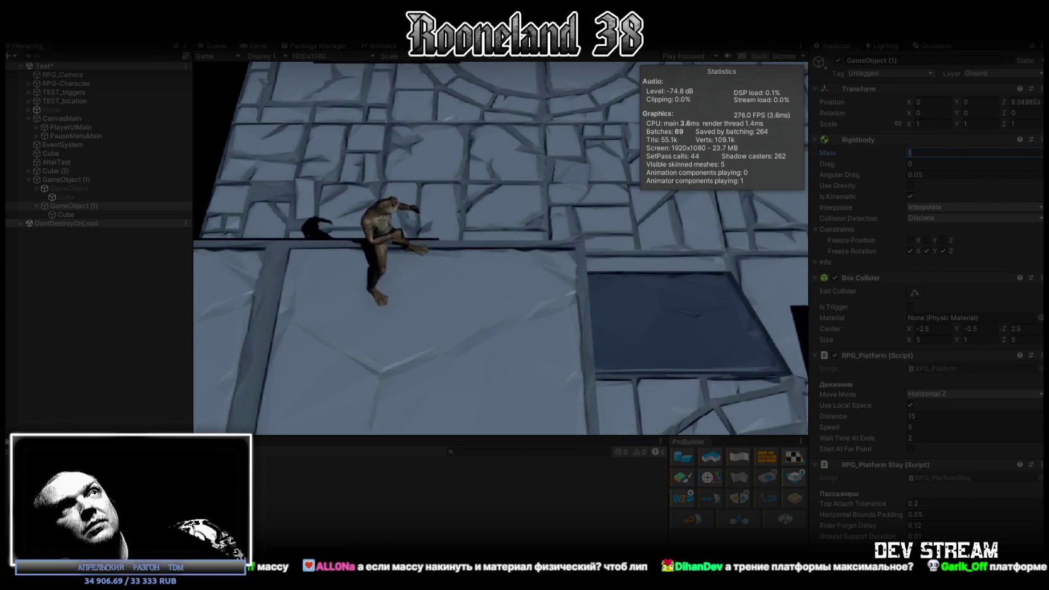
{"action": "key", "text": "ctrl+p"}
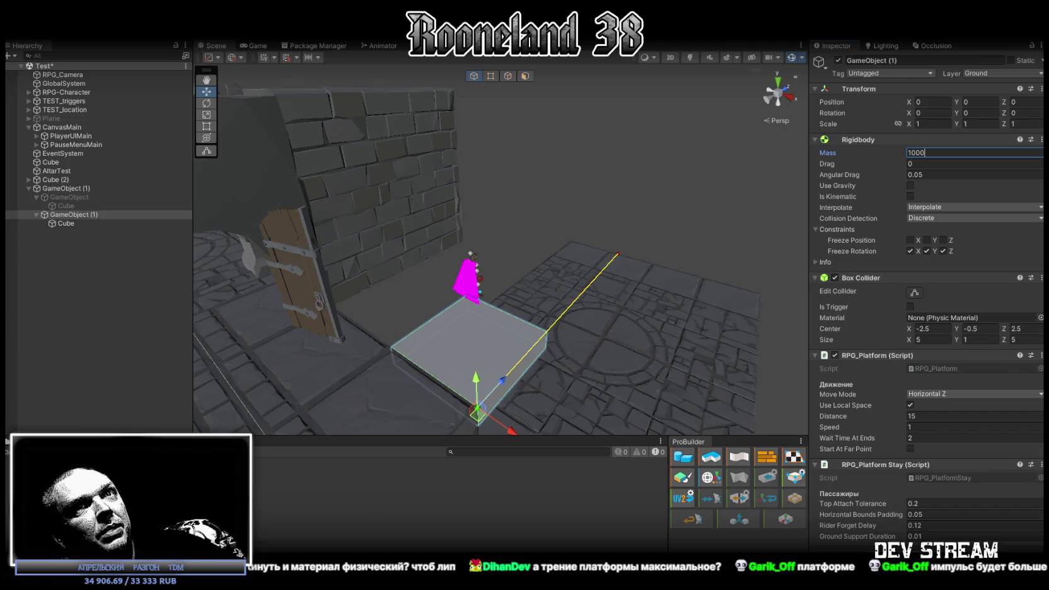
Assign the Zero Friction material to the platform's Box Collider and inspect its settings.
{"action": "left_click", "coordinate": [1041, 318]}
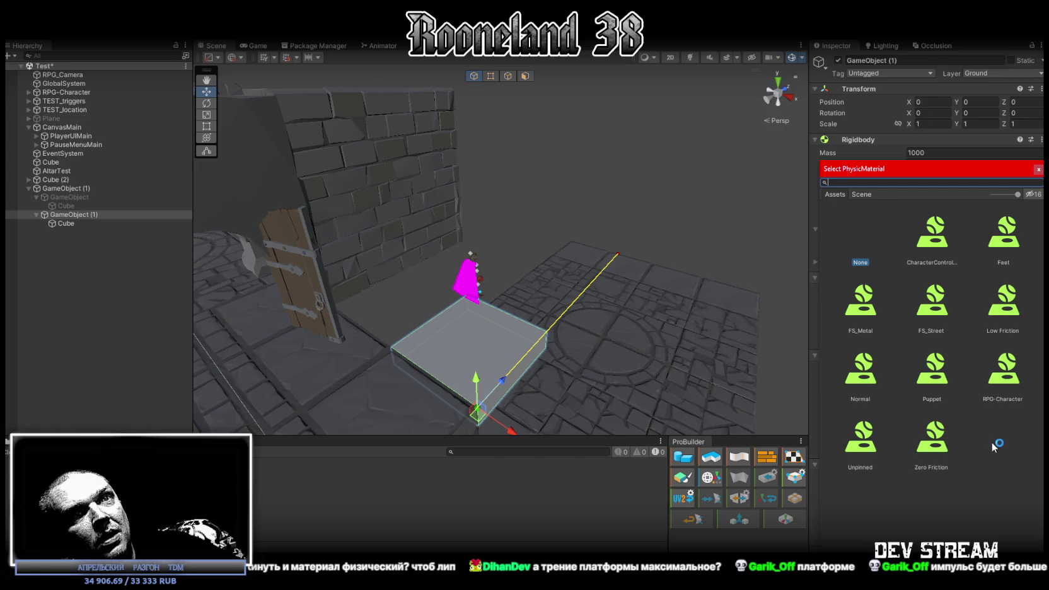
{"action": "left_click", "coordinate": [932, 435]}
{"action": "double_click", "coordinate": [933, 435]}
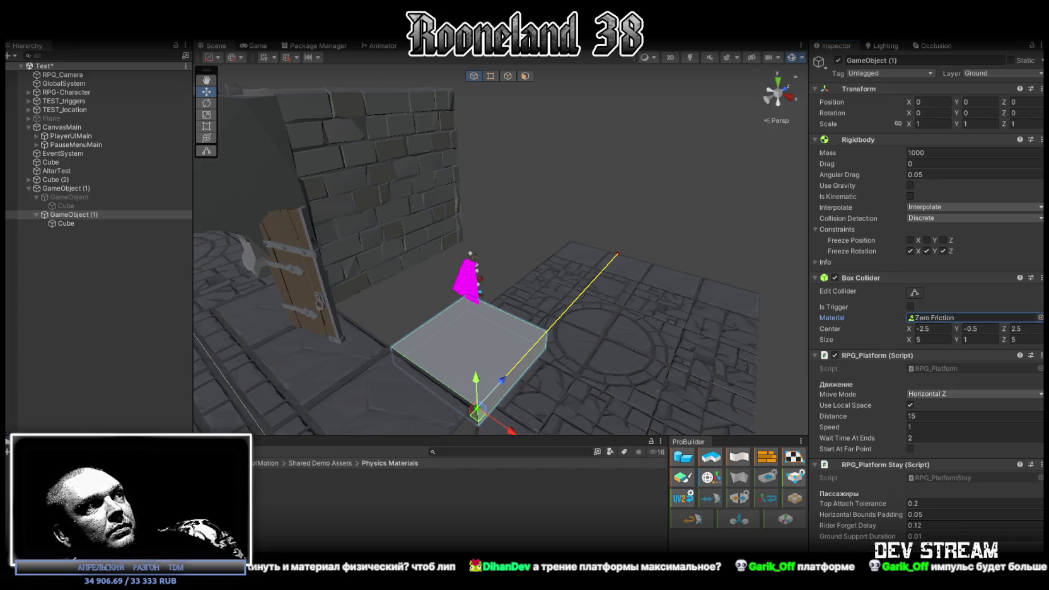
{"action": "double_click", "coordinate": [971, 318]}
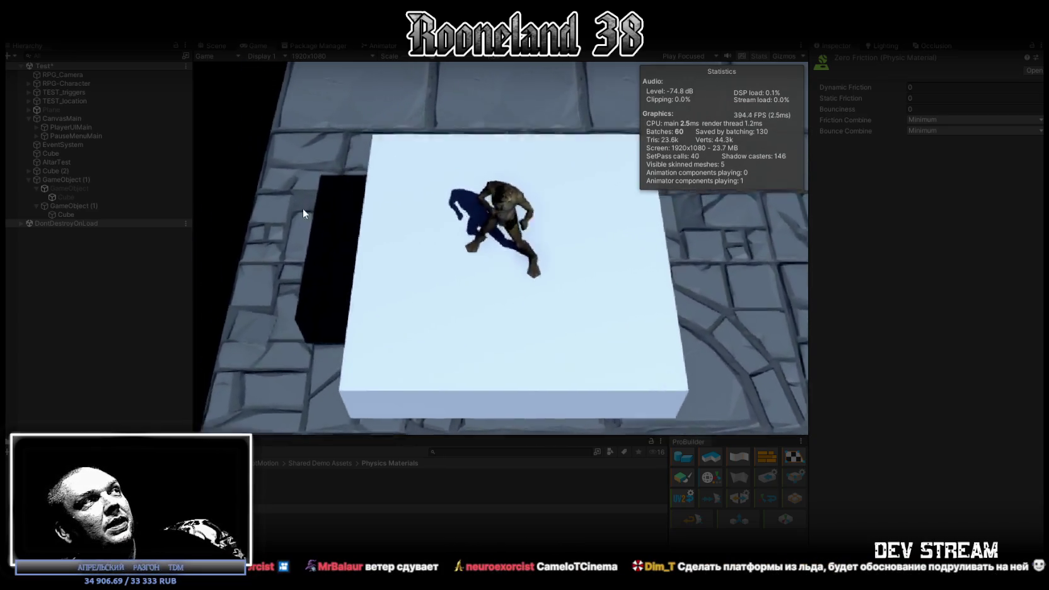
Reselect GameObject (1) and set its platform Speed to 5 during the play test.
{"action": "left_click", "coordinate": [71, 206]}
{"action": "left_click", "coordinate": [974, 427]}
{"action": "type", "text": "5"}
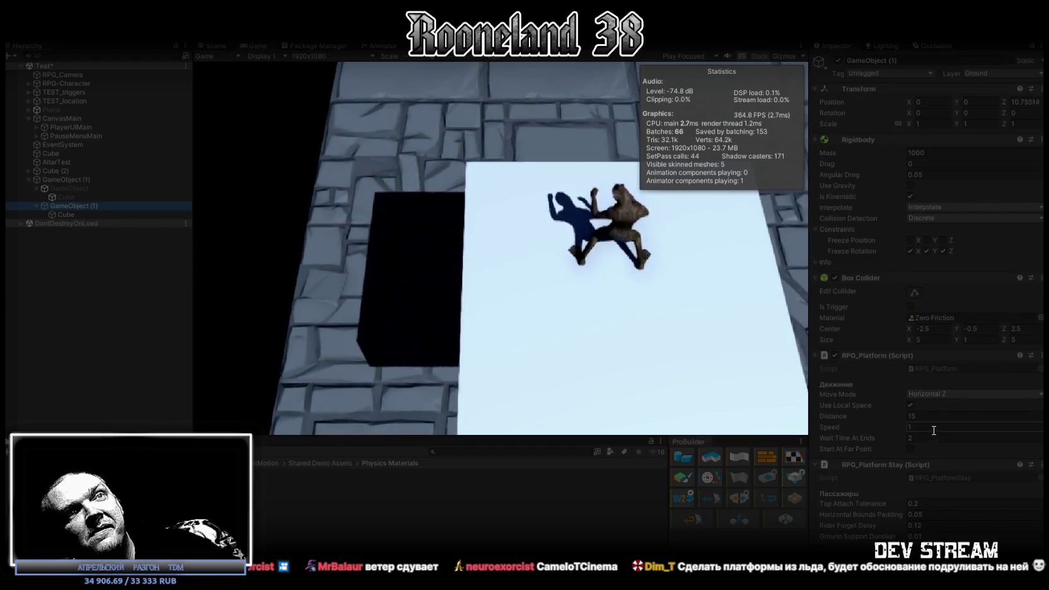
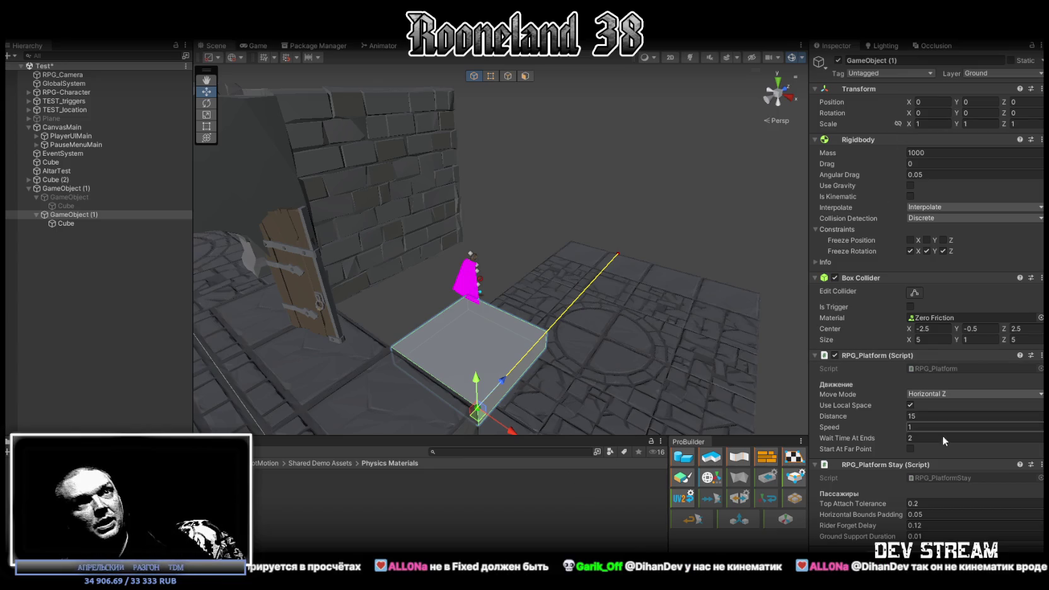
Open the platform's RPG_Platform.cs script in Visual Studio from the Inspector.
{"action": "double_click", "coordinate": [940, 369]}
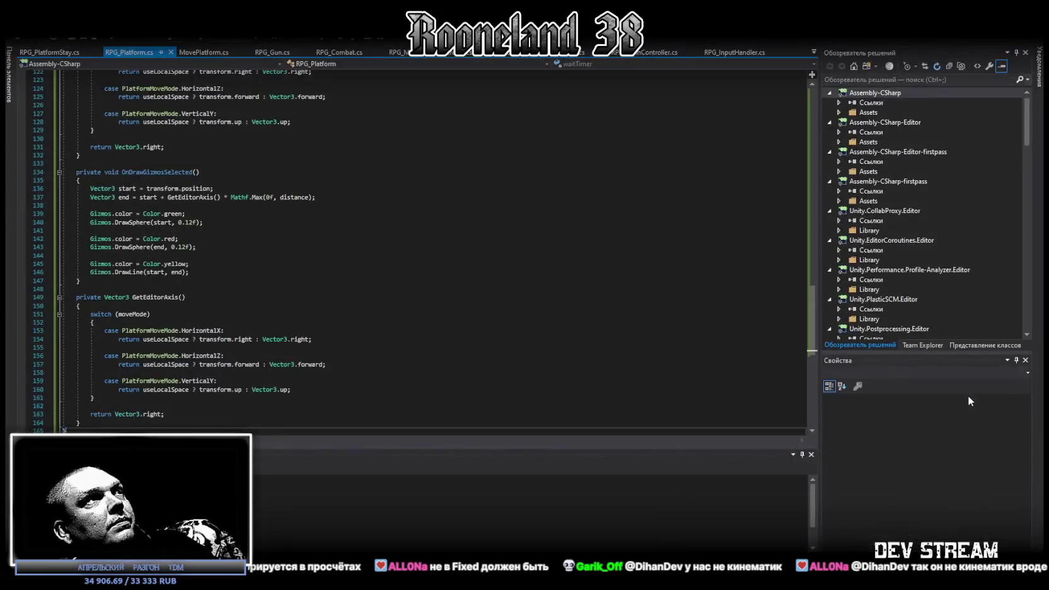
{"action": "scroll", "coordinate": [361, 143], "scroll_direction": "up", "scroll_amount": 5}
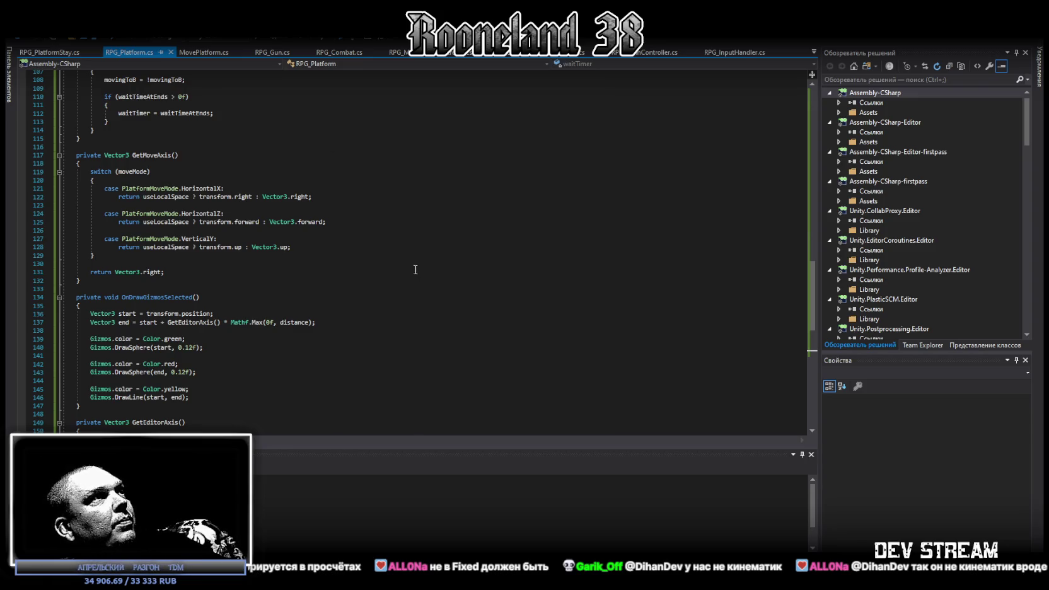
{"action": "scroll", "coordinate": [400, 273], "scroll_direction": "down", "scroll_amount": 2}
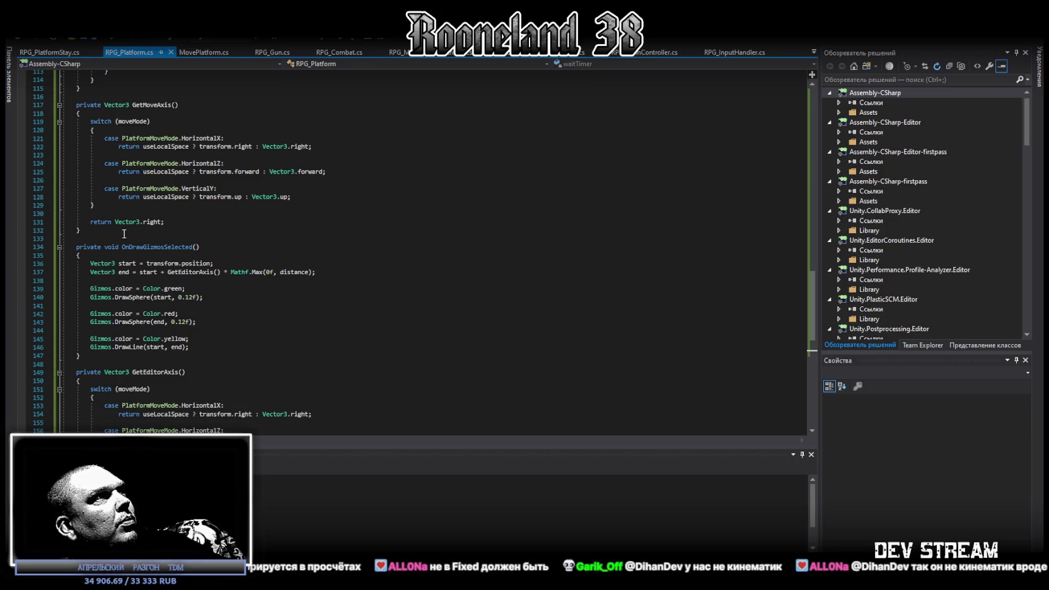
{"action": "scroll", "coordinate": [123, 234], "scroll_direction": "down", "scroll_amount": 6}
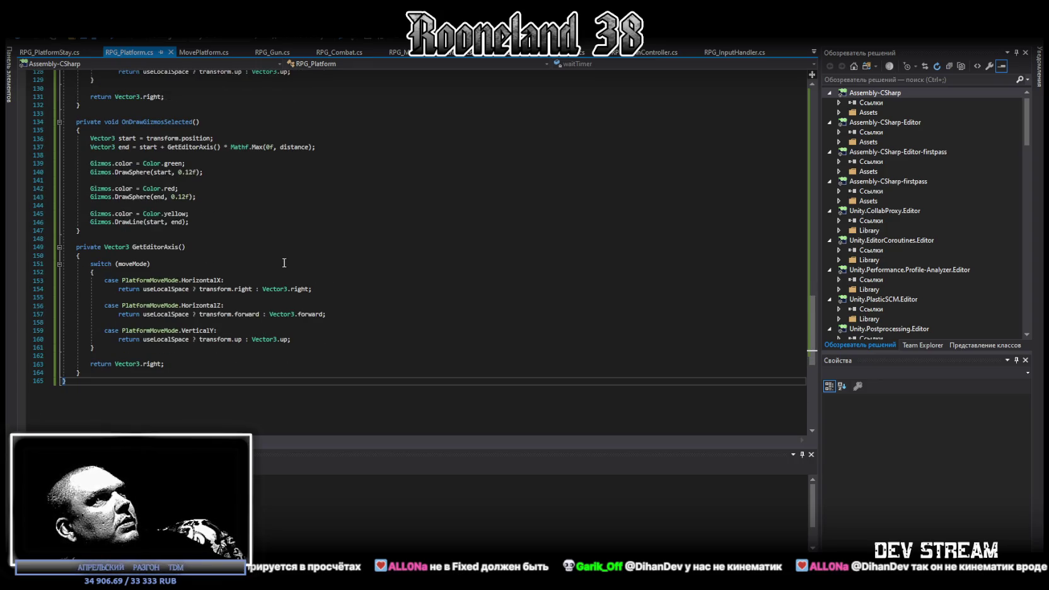
{"action": "scroll", "coordinate": [282, 262], "scroll_direction": "up", "scroll_amount": 7}
{"action": "scroll", "coordinate": [283, 262], "scroll_direction": "up", "scroll_amount": 12}
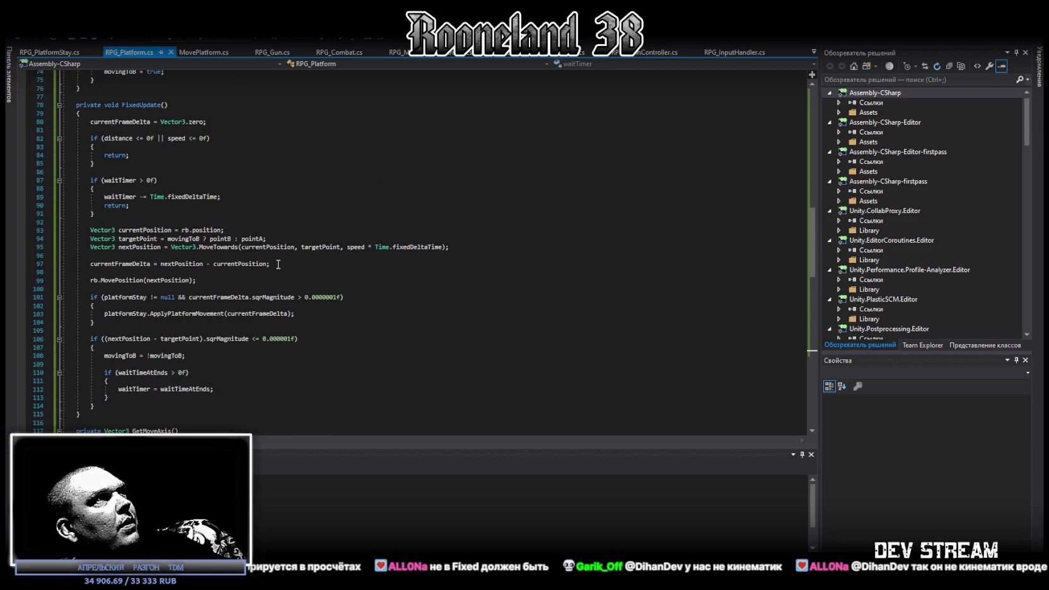
{"action": "left_click_drag", "start_coordinate": [124, 105], "coordinate": [181, 104]}
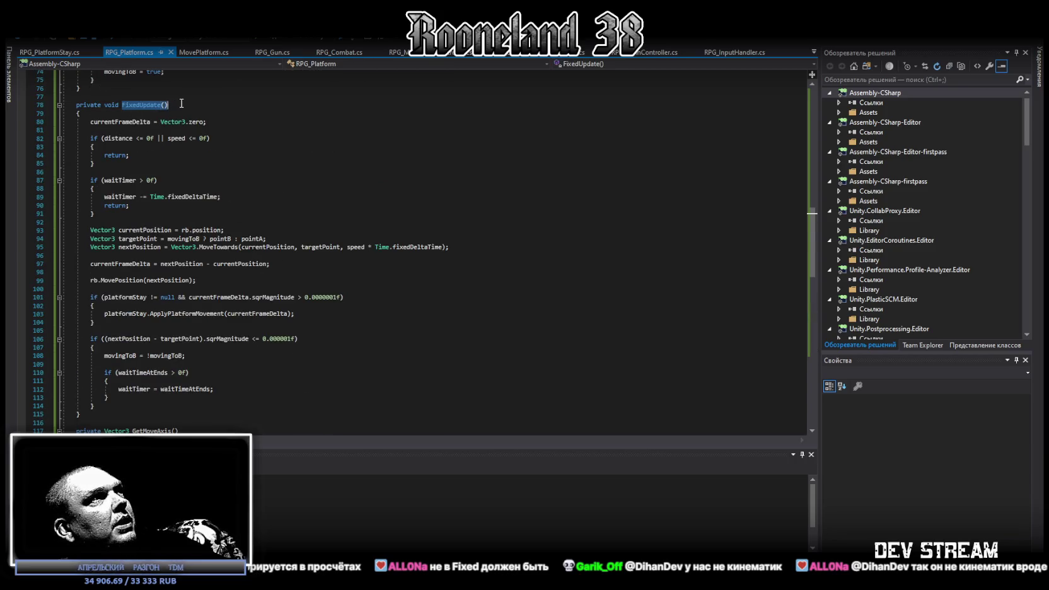
{"action": "left_click", "coordinate": [307, 198]}
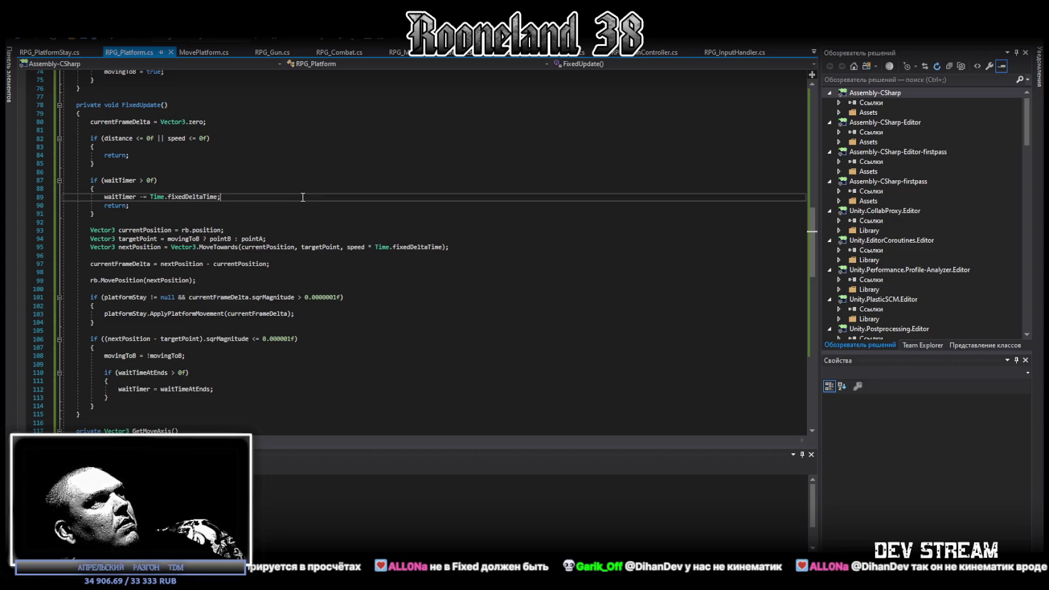
{"action": "scroll", "coordinate": [300, 198], "scroll_direction": "up", "scroll_amount": 5}
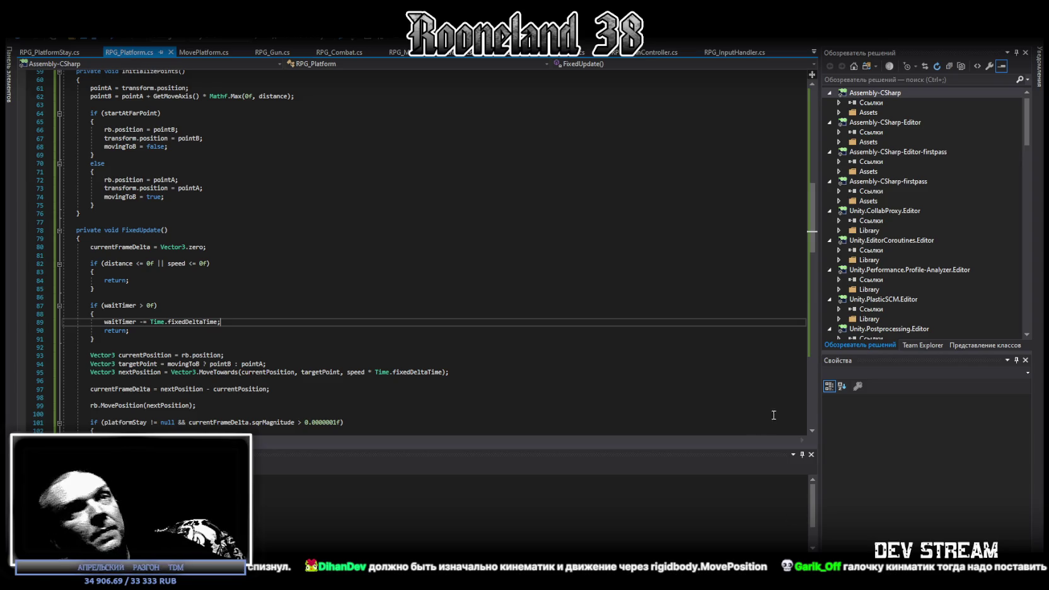
Switch to RPG_MainController.cs and then RPG_InputHandler.cs, selecting all code in each.
{"action": "left_click", "coordinate": [814, 54]}
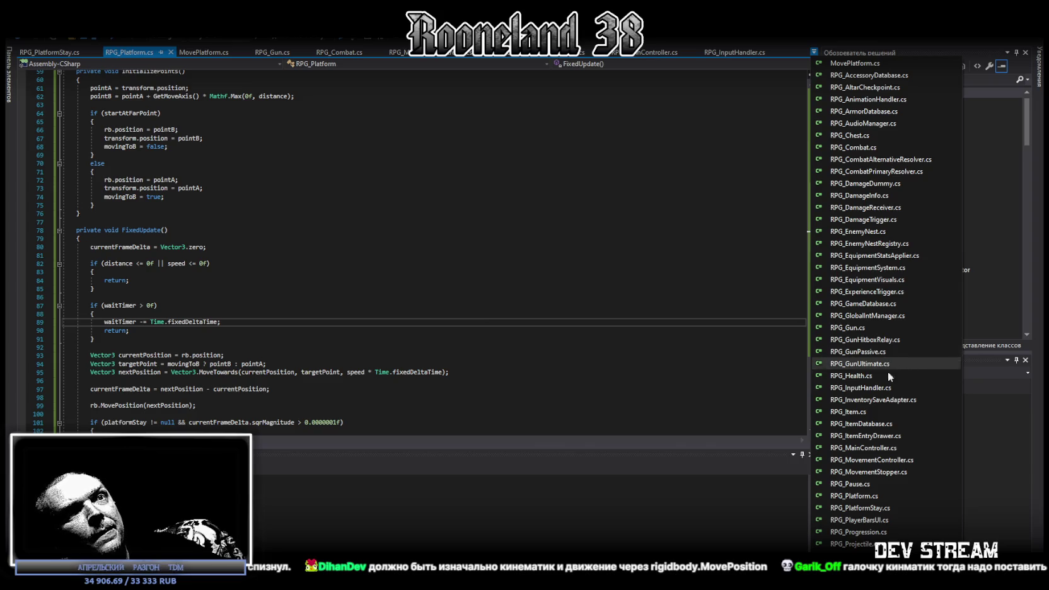
{"action": "left_click", "coordinate": [870, 448]}
{"action": "key", "text": "ctrl+a"}
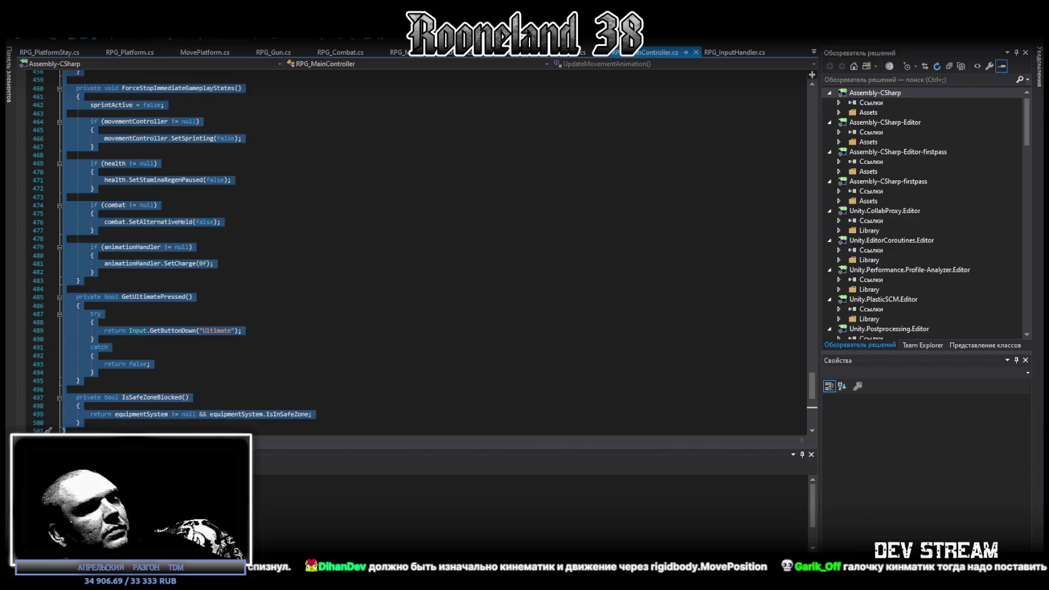
{"action": "key", "text": "alt+Tab"}
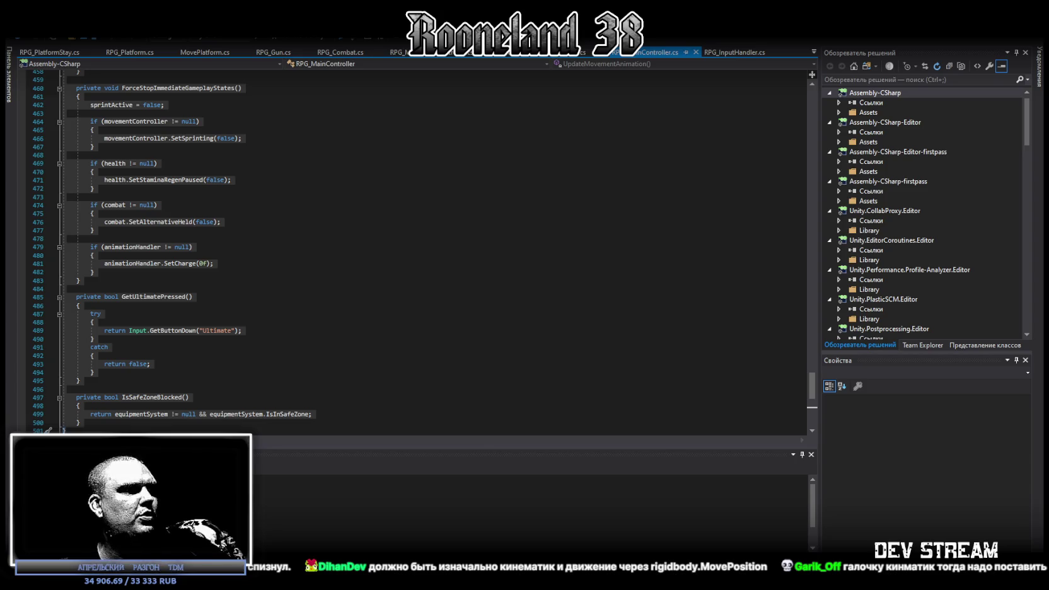
{"action": "left_click", "coordinate": [814, 53]}
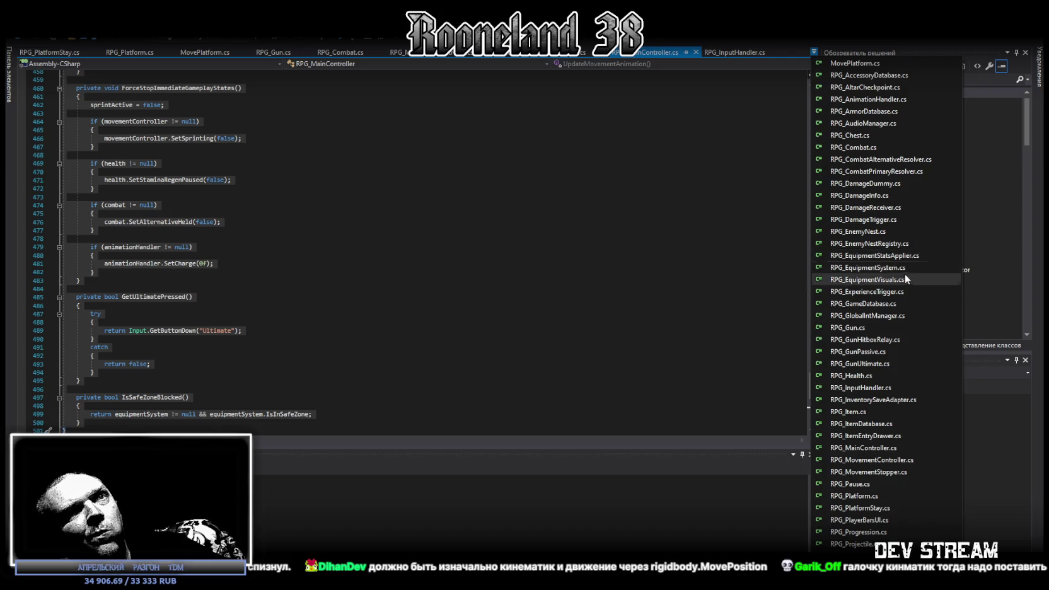
{"action": "left_click", "coordinate": [877, 387]}
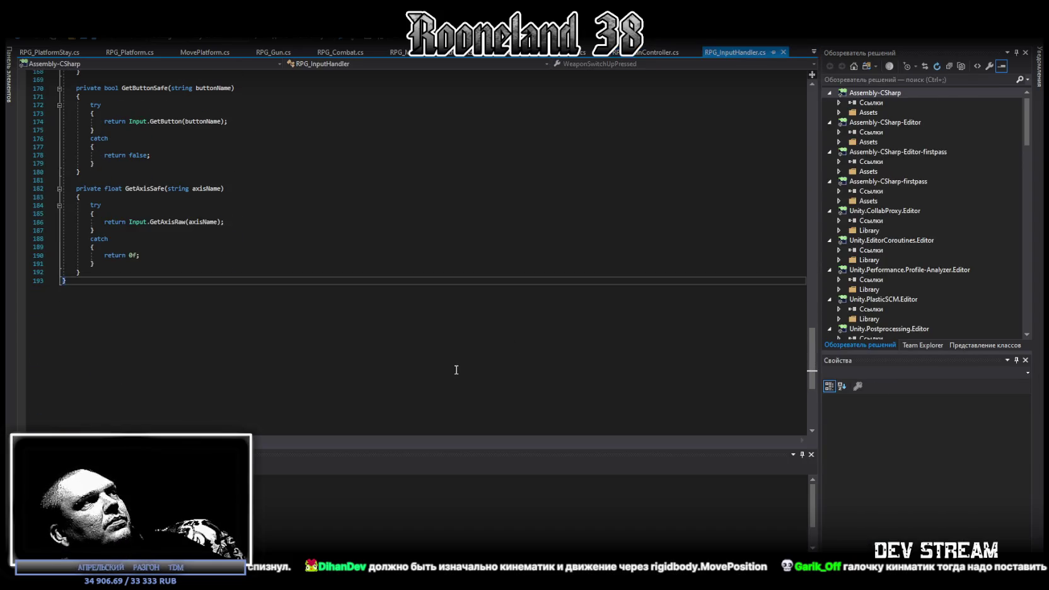
{"action": "key", "text": "ctrl+a"}
{"action": "key", "text": "alt+Tab"}
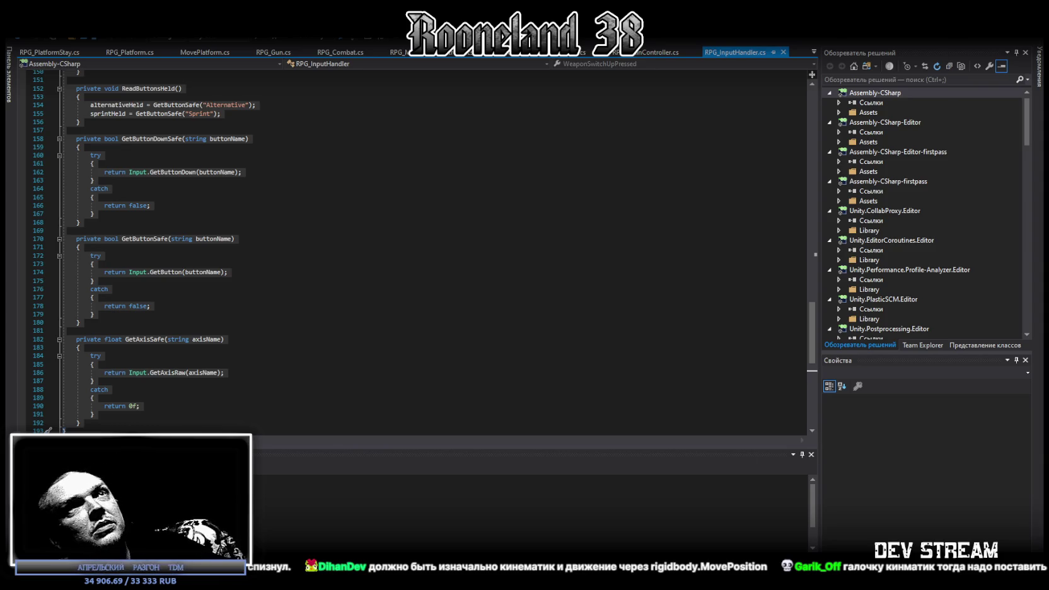
Switch to RPG_MovementStopper.cs and select all of its code.
{"action": "left_click", "coordinate": [813, 52]}
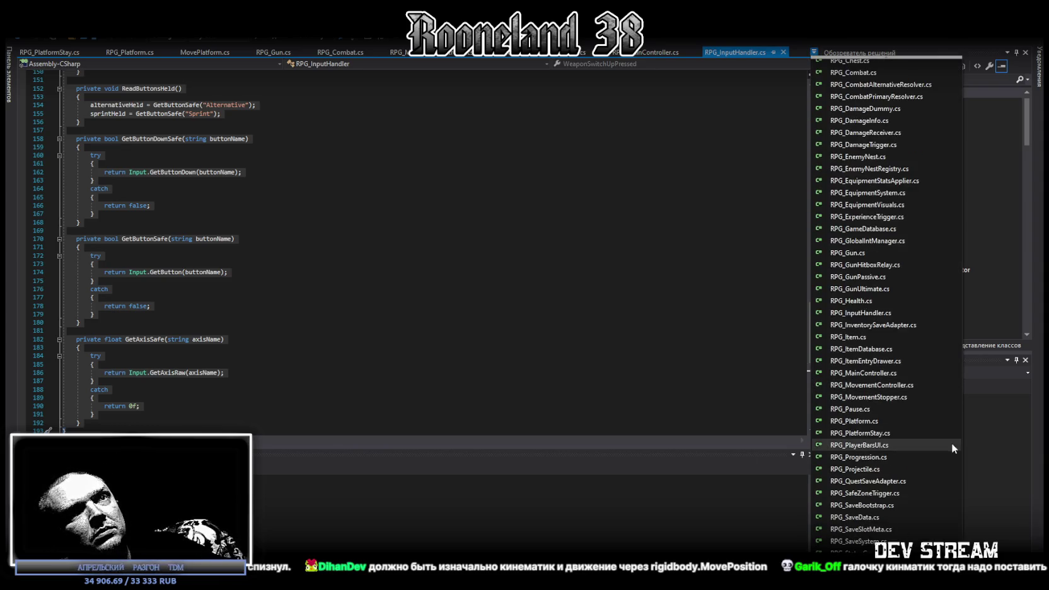
{"action": "left_click", "coordinate": [901, 389]}
{"action": "key", "text": "ctrl+Tab"}
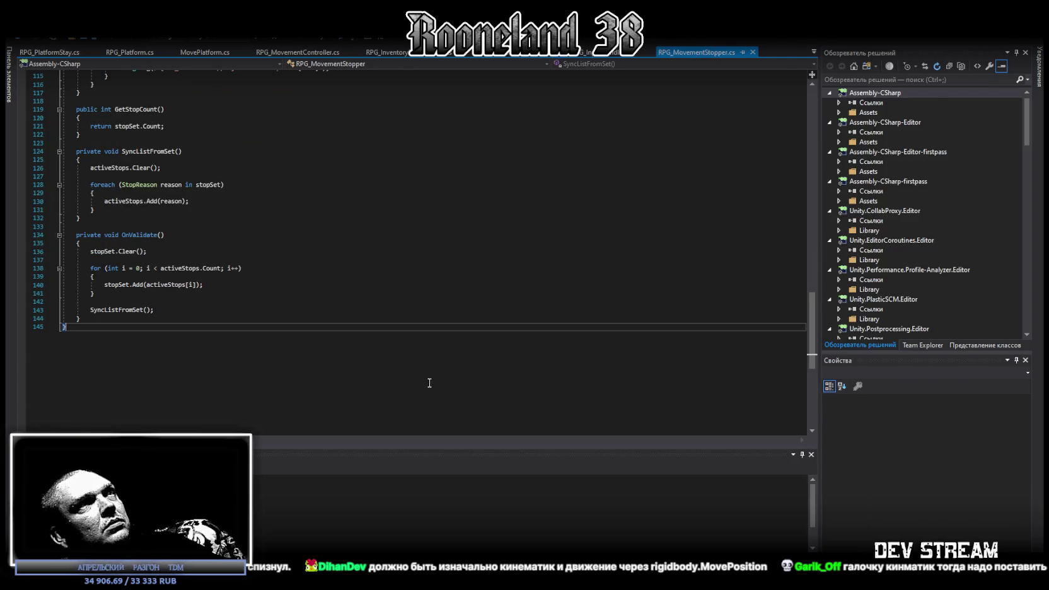
{"action": "key", "text": "ctrl+a"}
{"action": "key", "text": "alt+Tab"}
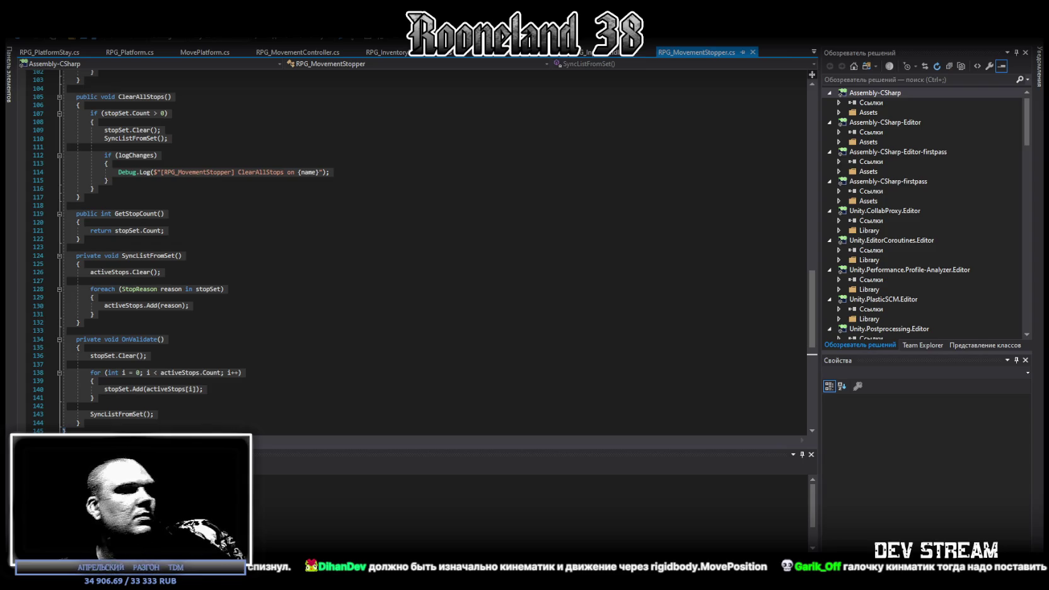
Find RPG_Combat.cs in the open-files list, open it, and select all its code.
{"action": "left_click", "coordinate": [814, 52]}
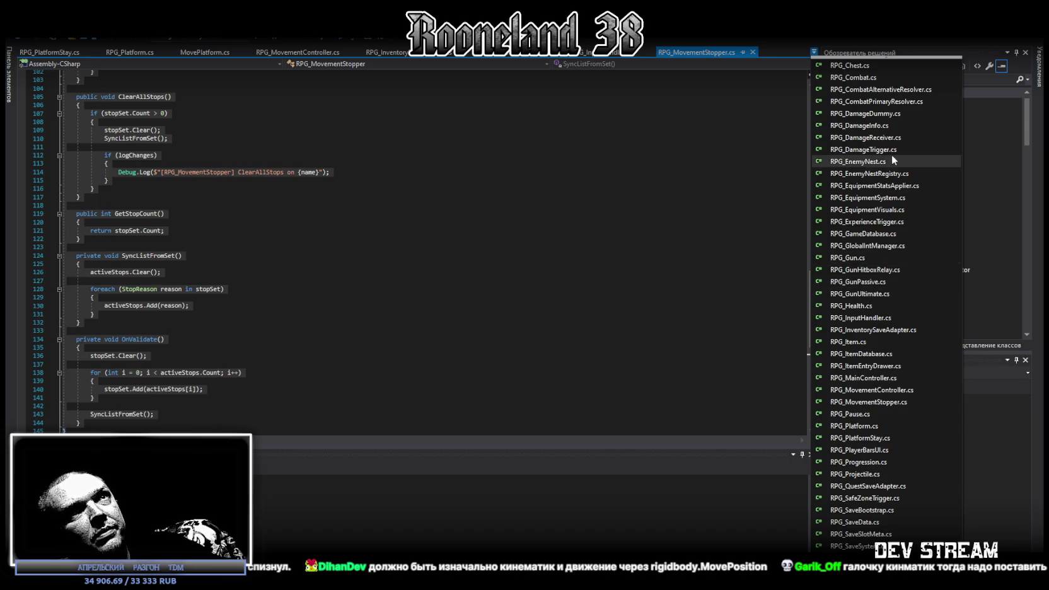
{"action": "scroll", "coordinate": [891, 154], "scroll_direction": "up", "scroll_amount": 2}
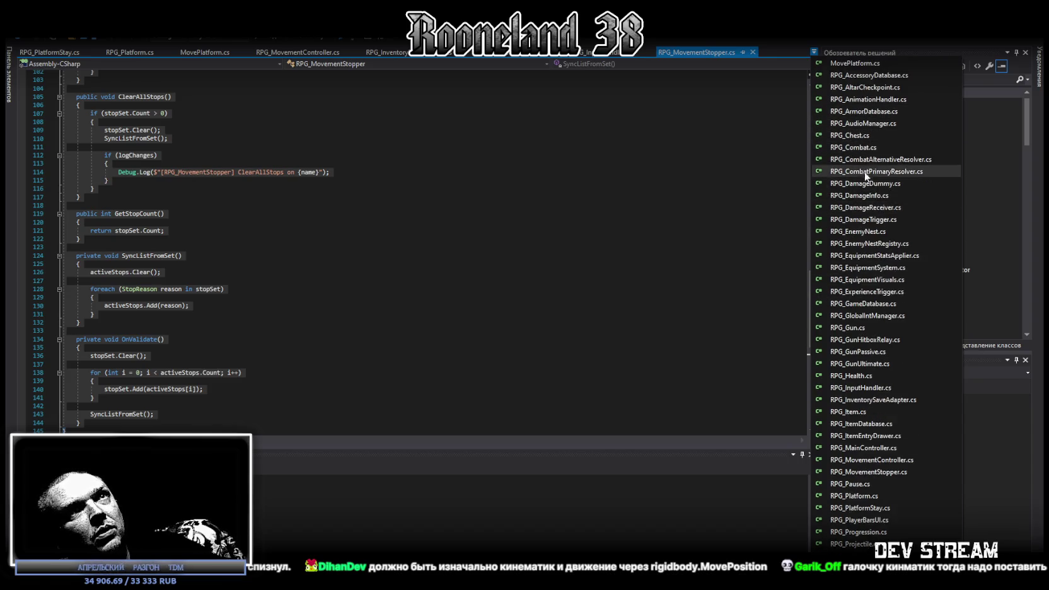
{"action": "scroll", "coordinate": [858, 255], "scroll_direction": "down", "scroll_amount": 2}
{"action": "scroll", "coordinate": [857, 264], "scroll_direction": "down", "scroll_amount": 1}
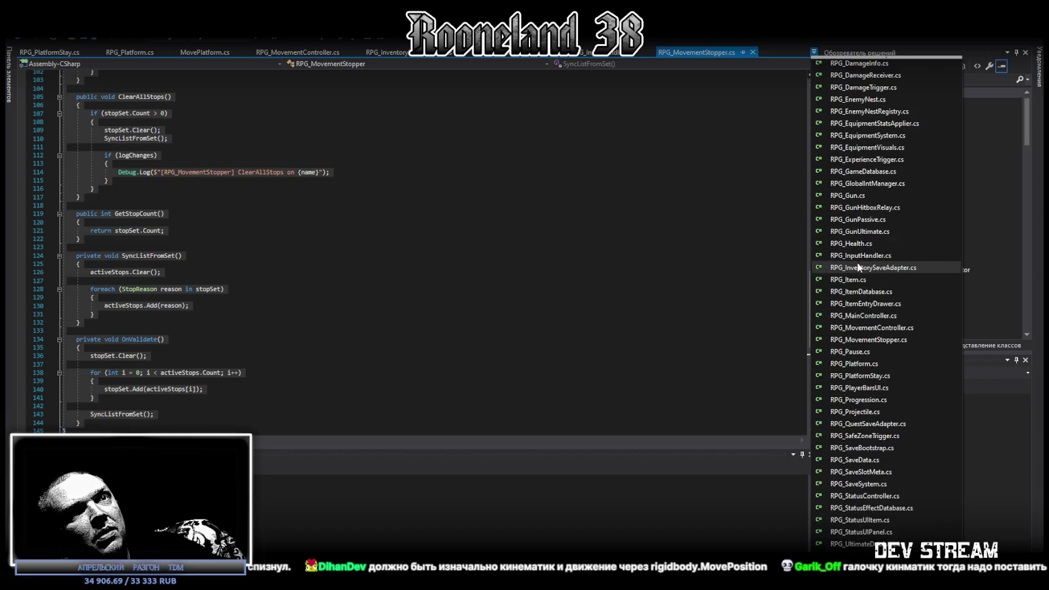
{"action": "scroll", "coordinate": [880, 379], "scroll_direction": "up", "scroll_amount": 3}
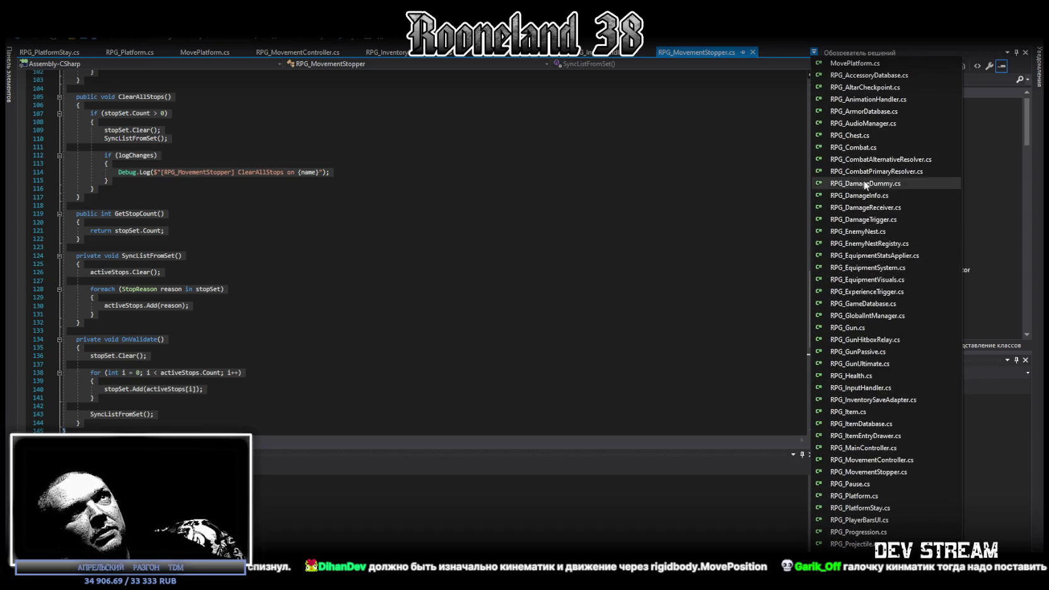
{"action": "scroll", "coordinate": [850, 354], "scroll_direction": "down", "scroll_amount": 2}
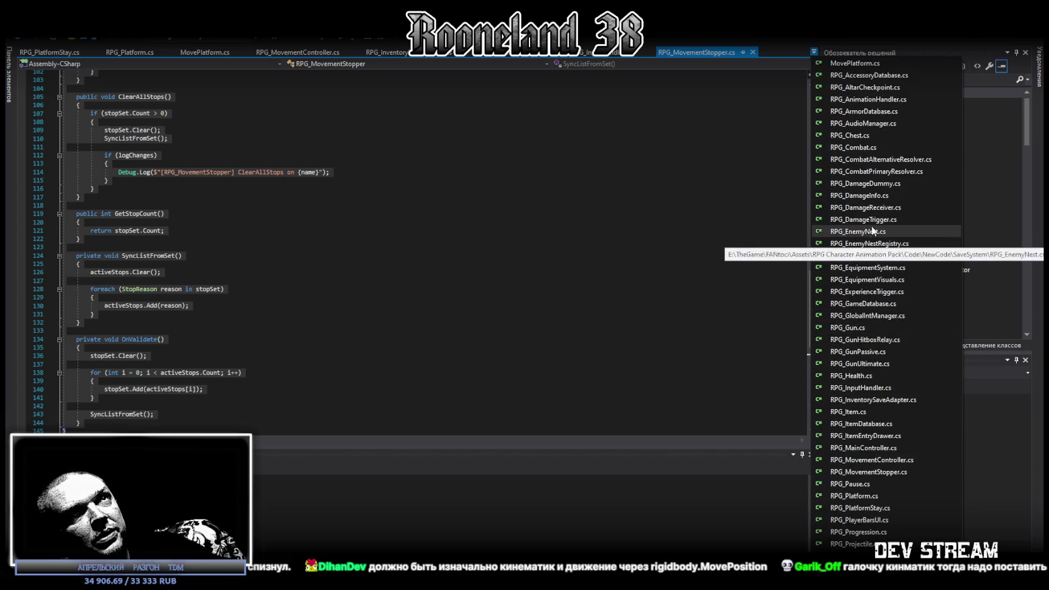
{"action": "left_click", "coordinate": [851, 148]}
{"action": "scroll", "coordinate": [419, 339], "scroll_direction": "down", "scroll_amount": 5}
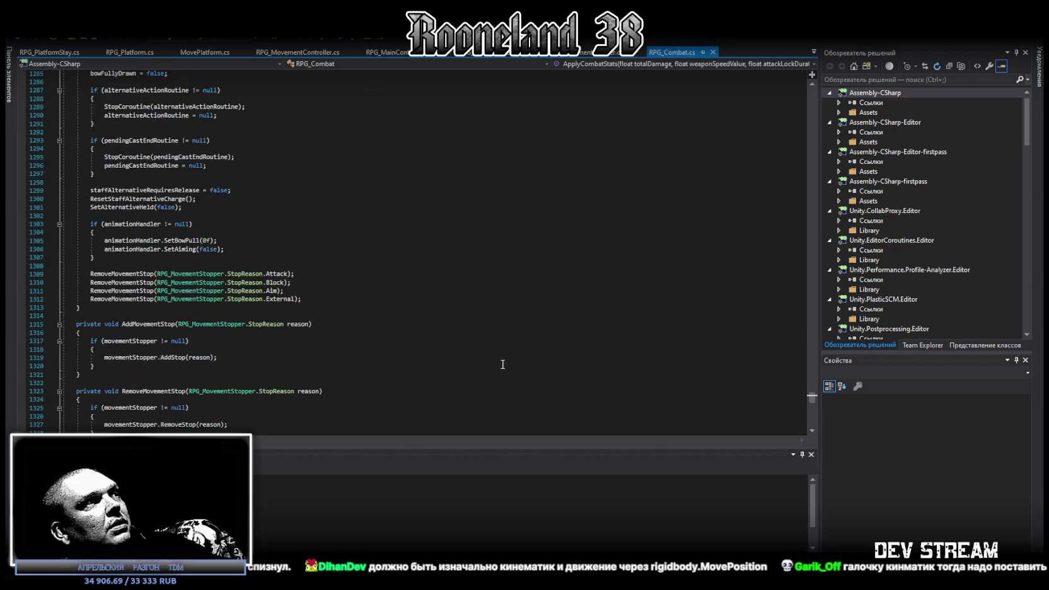
{"action": "key", "text": "ctrl+a"}
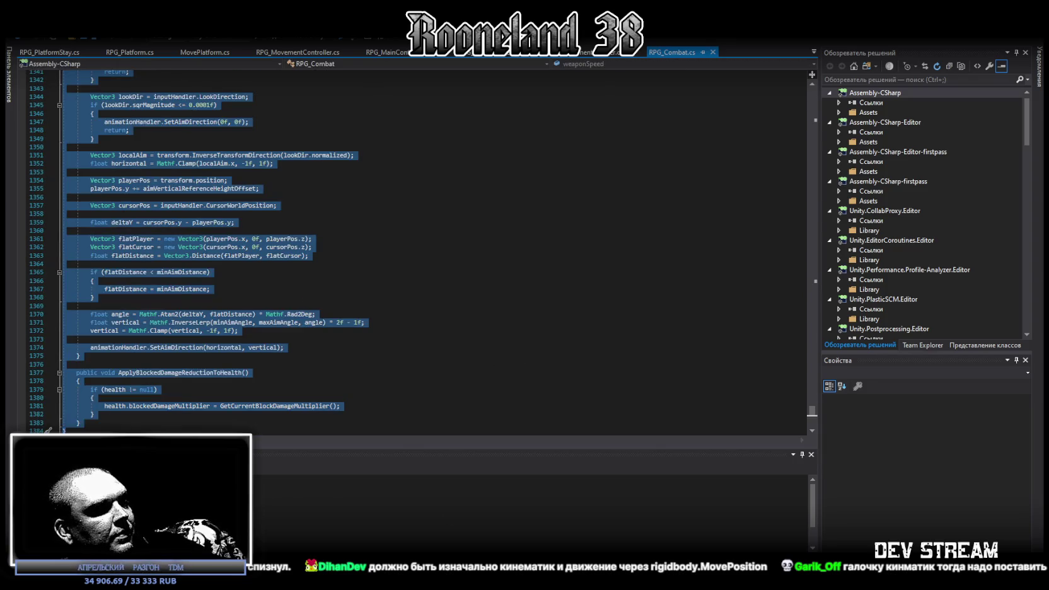
Leave Visual Studio and return to the running game in Unity Editor.
{"action": "key", "text": "alt+Tab"}
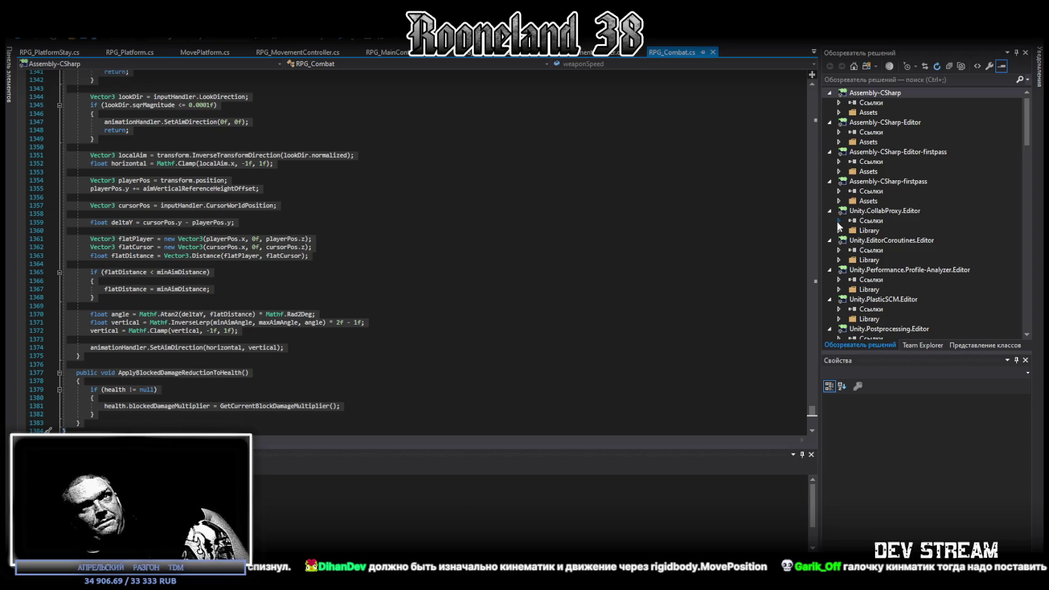
{"action": "key", "text": "alt+Tab"}
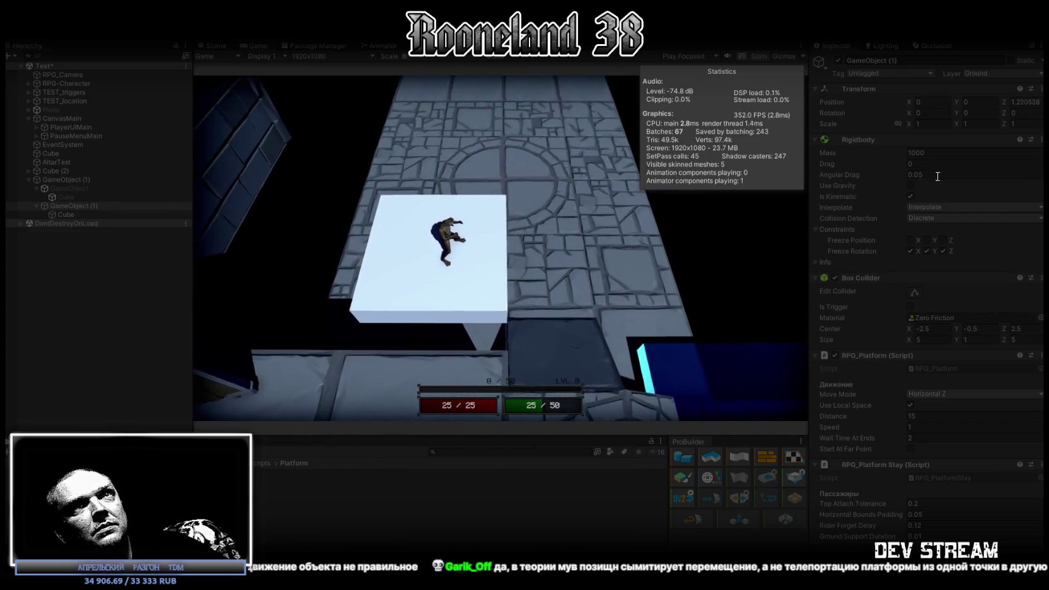
Tick Use Local Space on RPG_Platform and toggle the script off and on to restart it.
{"action": "left_click", "coordinate": [939, 152]}
{"action": "key", "text": "Escape"}
{"action": "type", "text": "1"}
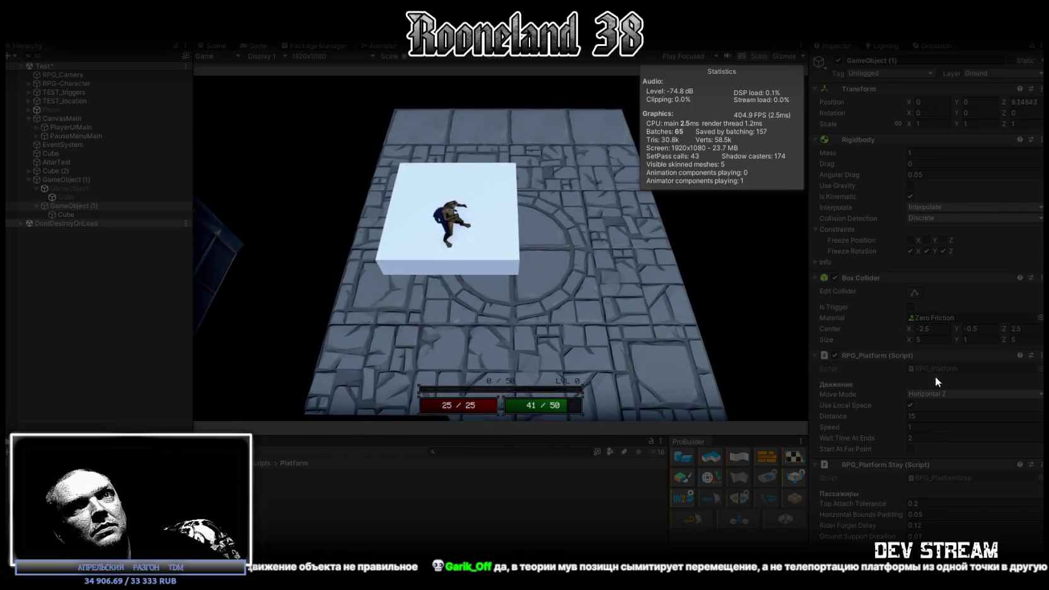
{"action": "left_click", "coordinate": [910, 405]}
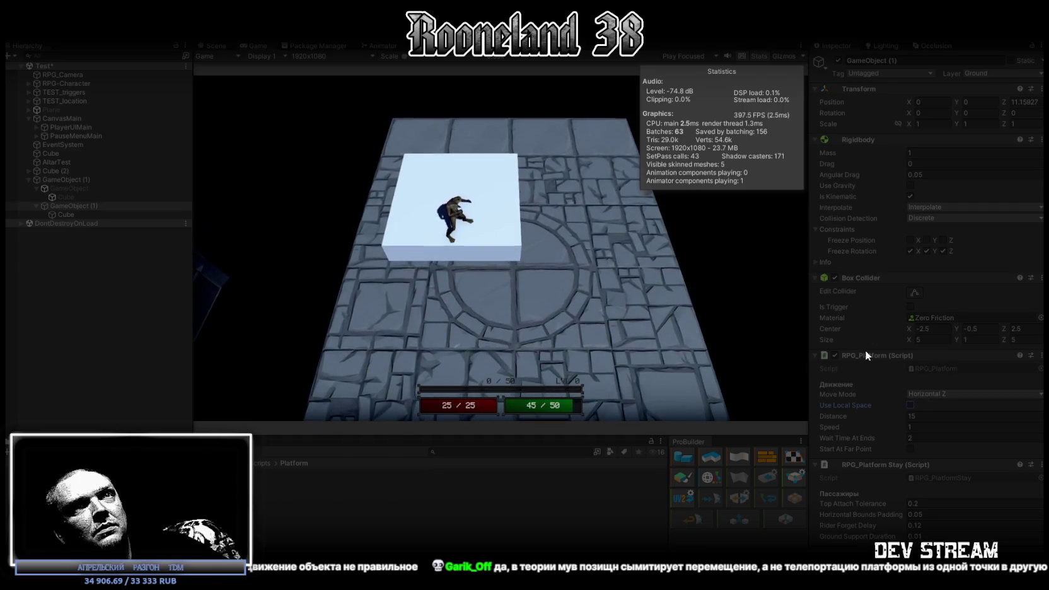
{"action": "left_click", "coordinate": [836, 355]}
{"action": "left_click", "coordinate": [836, 353]}
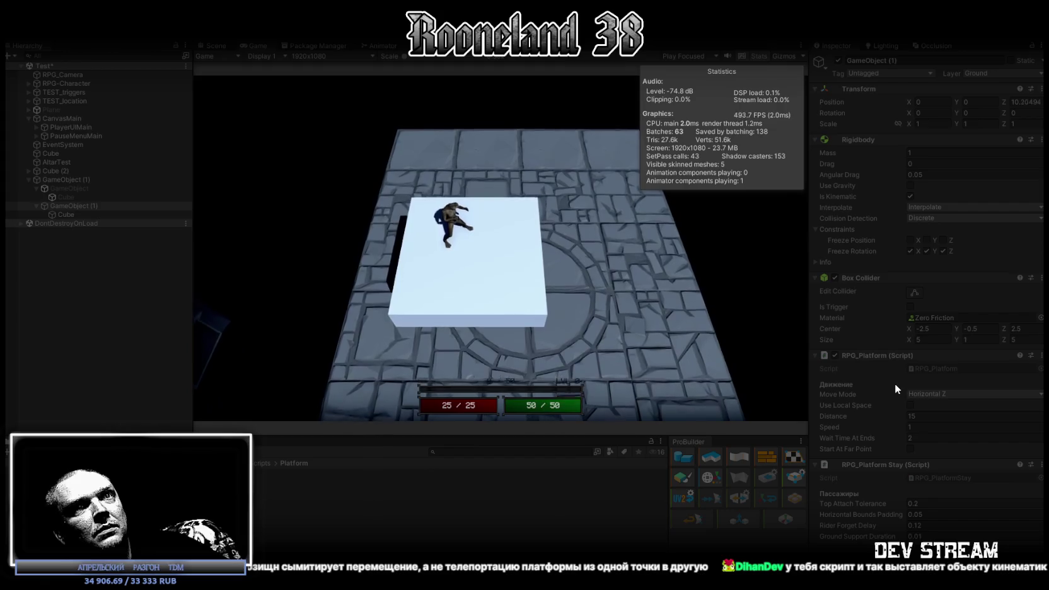
{"action": "left_click", "coordinate": [914, 406]}
{"action": "left_click", "coordinate": [836, 355]}
{"action": "left_click", "coordinate": [837, 356]}
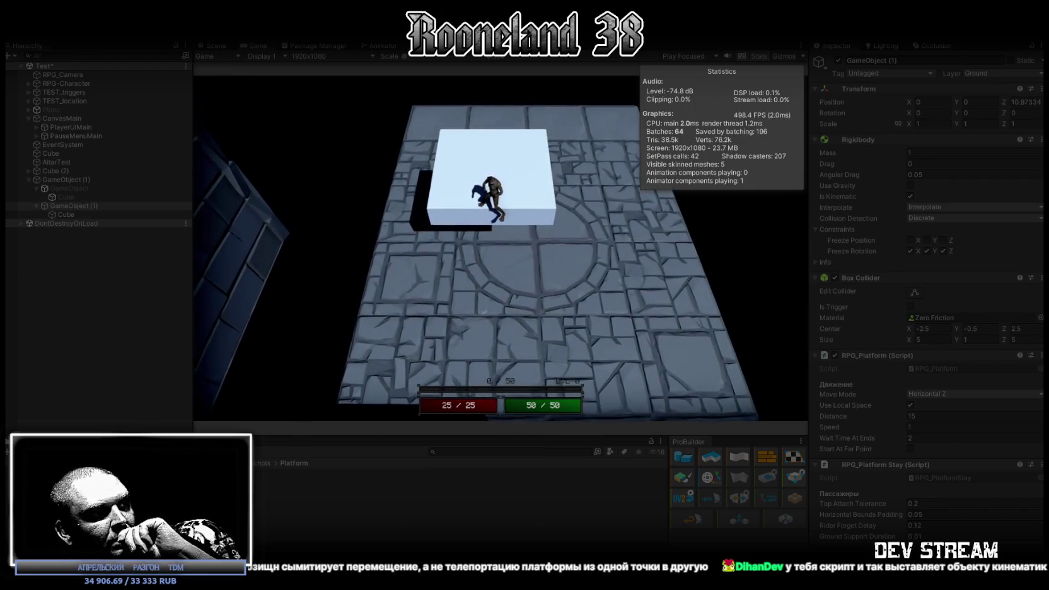
Walk the character off the platform, exit Play mode, and bring up Visual Studio's open-files list.
{"action": "key", "text": "s"}
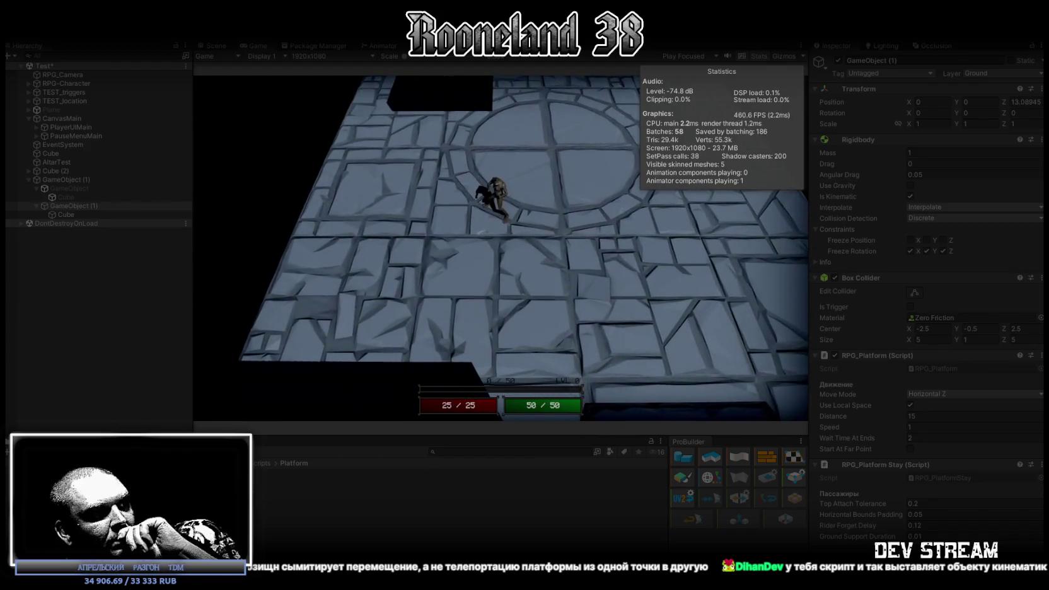
{"action": "key", "text": "ctrl+p"}
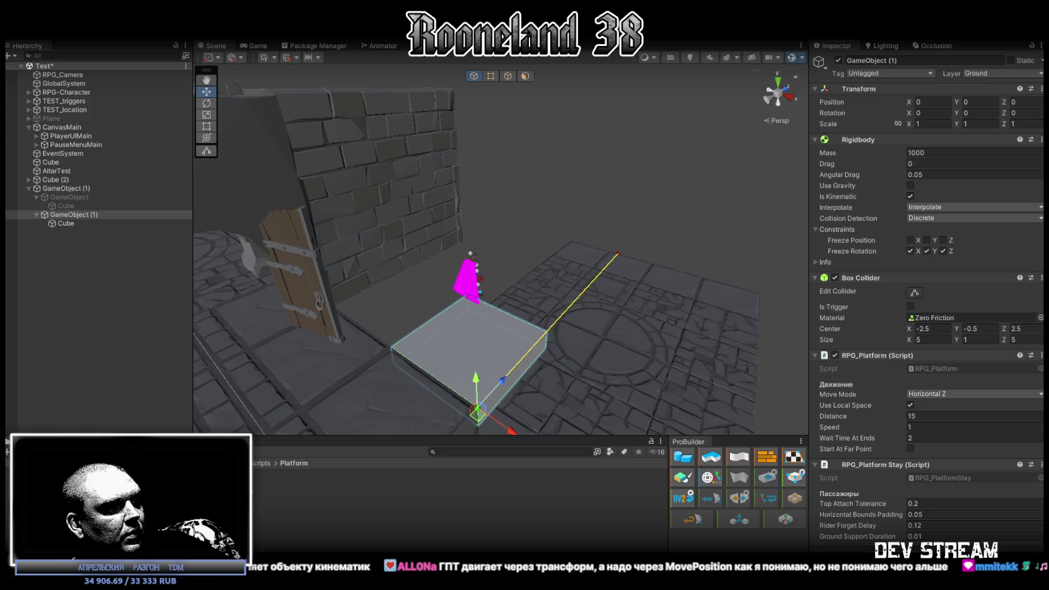
{"action": "key", "text": "alt+Tab"}
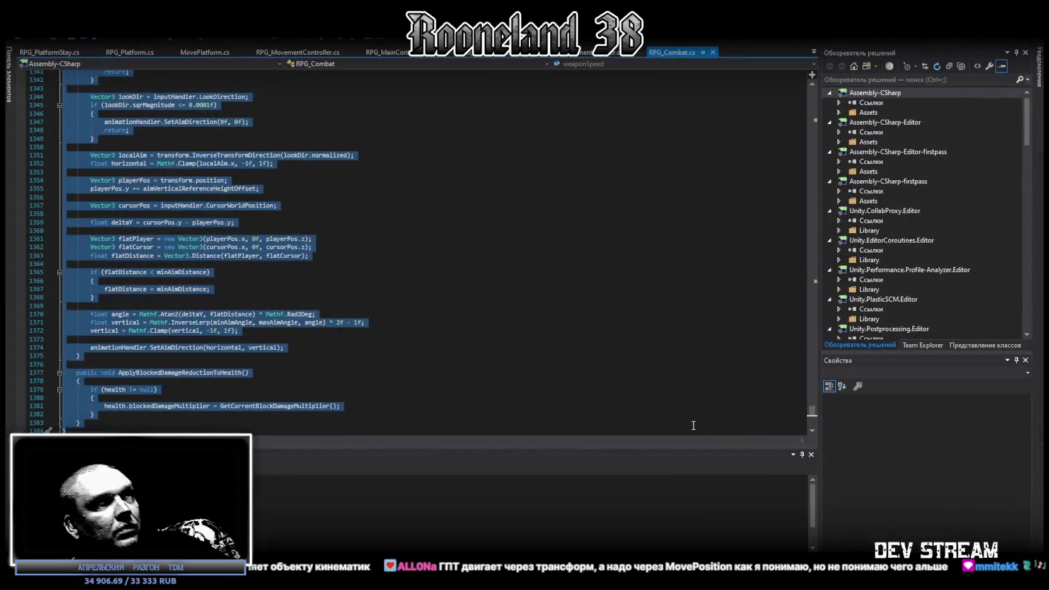
{"action": "left_click", "coordinate": [814, 53]}
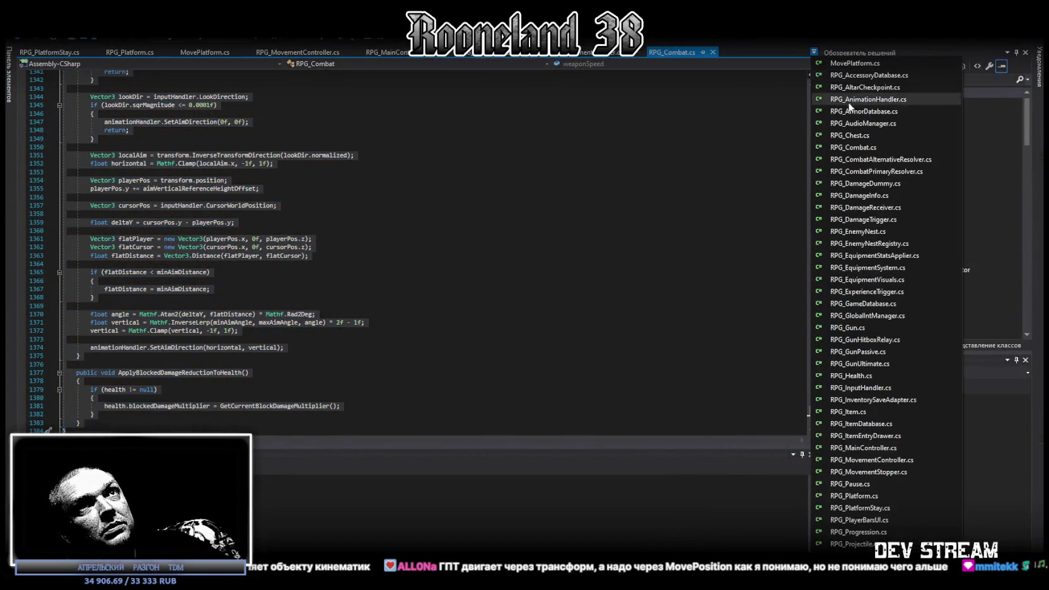
Open RPG_CombatAlternativeResolver.cs and RPG_AnimationHandler.cs, selecting all code in each.
{"action": "left_click", "coordinate": [858, 166]}
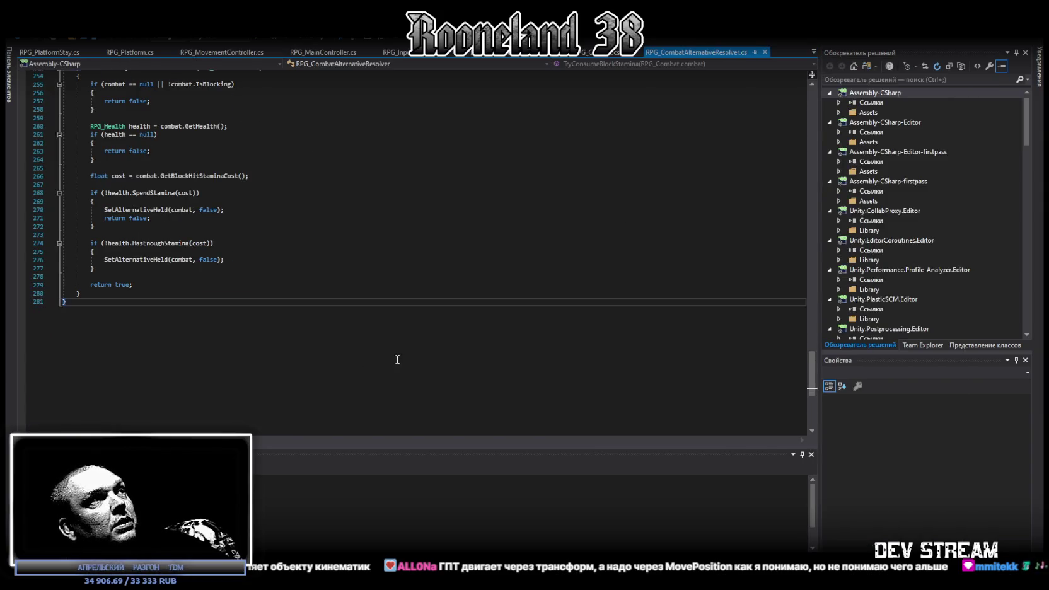
{"action": "key", "text": "ctrl+a"}
{"action": "key", "text": "alt+Tab"}
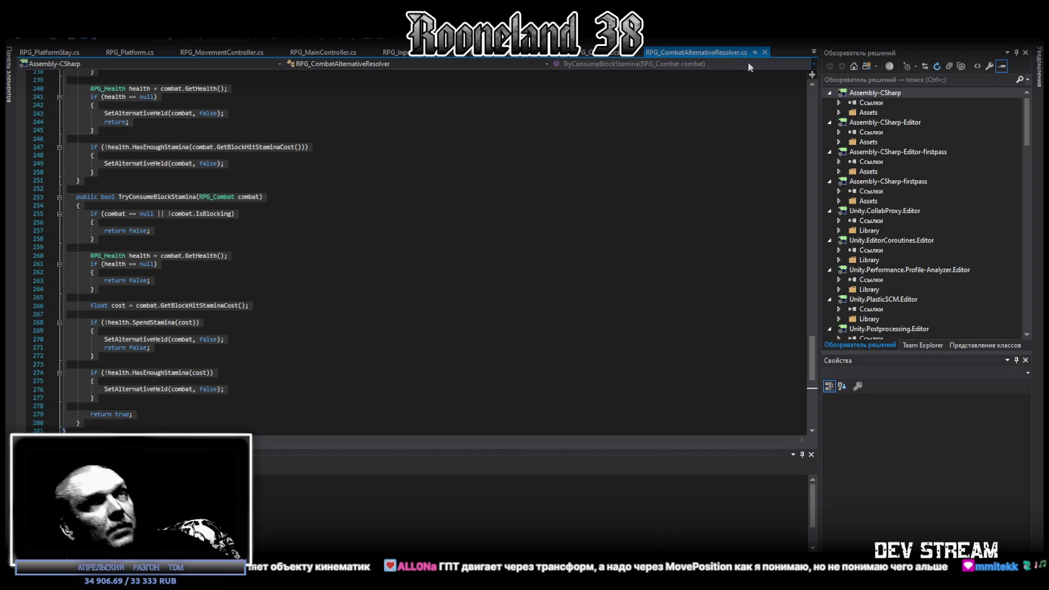
{"action": "left_click", "coordinate": [813, 51]}
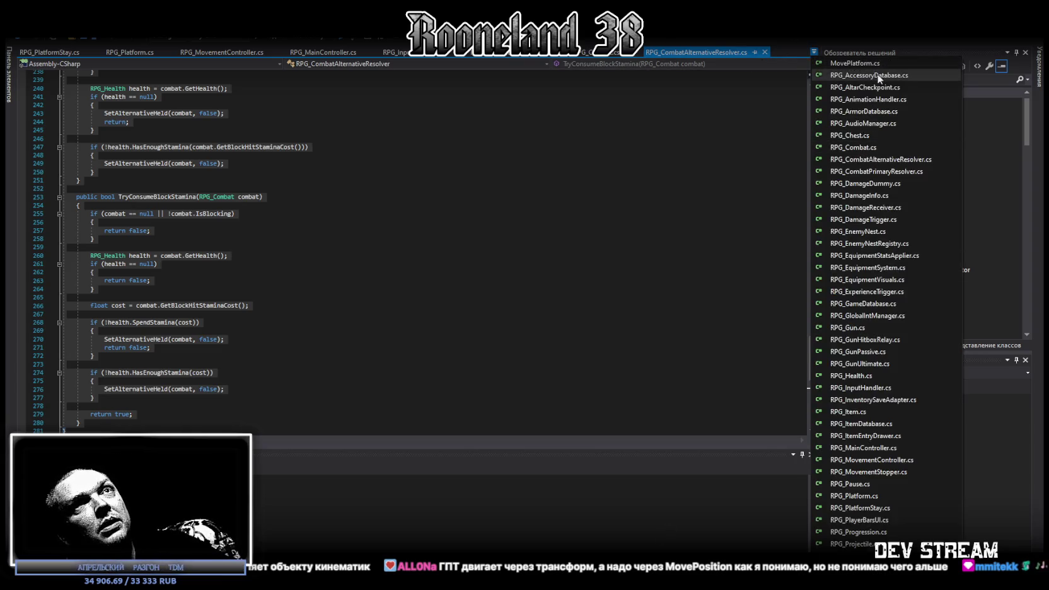
{"action": "left_click", "coordinate": [869, 99]}
{"action": "left_click", "coordinate": [495, 299]}
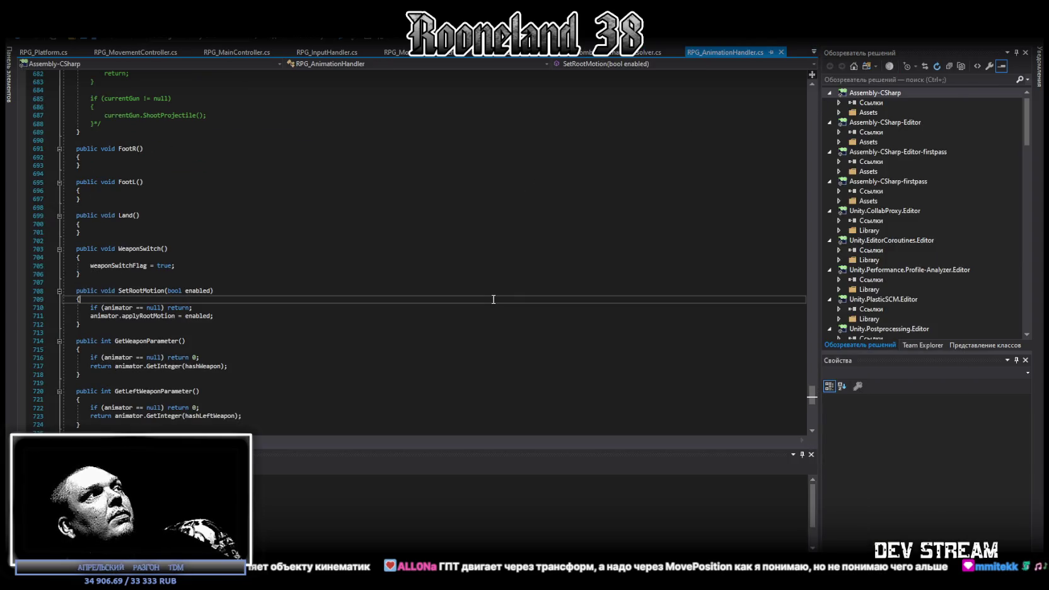
{"action": "key", "text": "ctrl+a"}
{"action": "key", "text": "alt+Tab"}
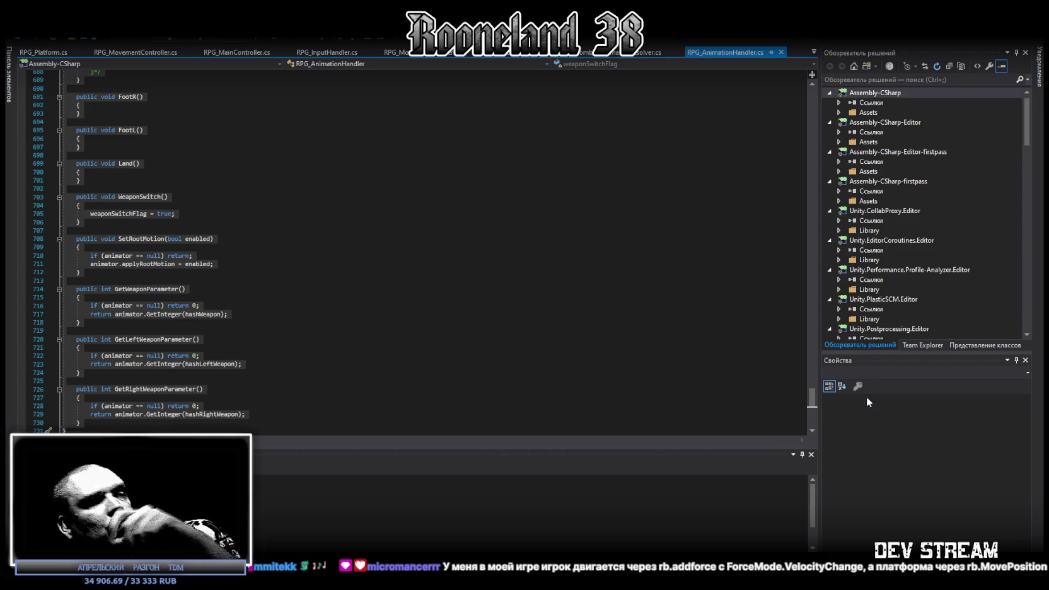
Open RPG_MovementController.cs and select all of its code.
{"action": "left_click", "coordinate": [813, 52]}
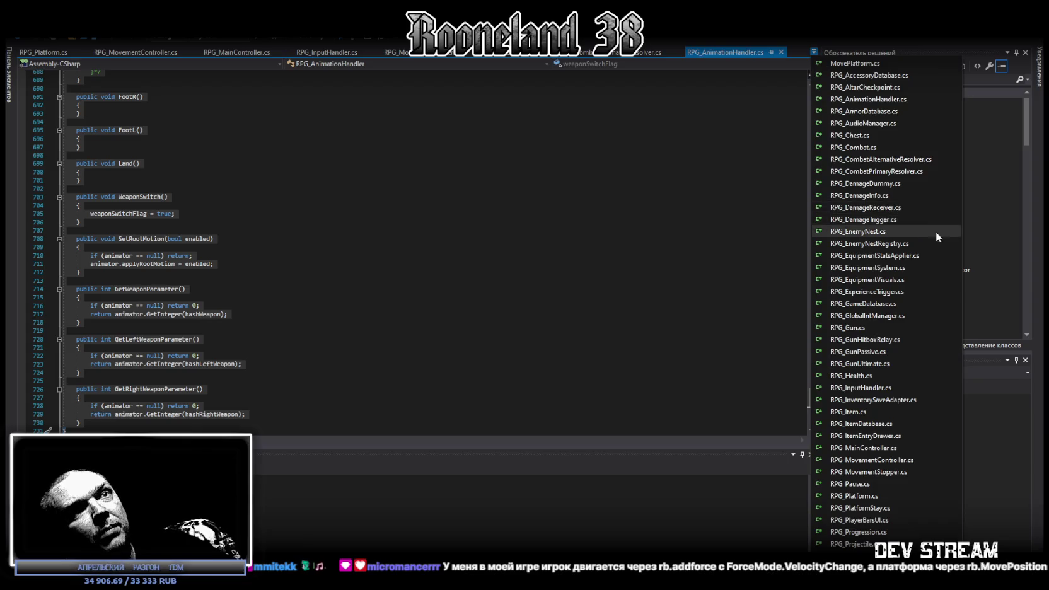
{"action": "left_click", "coordinate": [892, 461]}
{"action": "key", "text": "ctrl+a"}
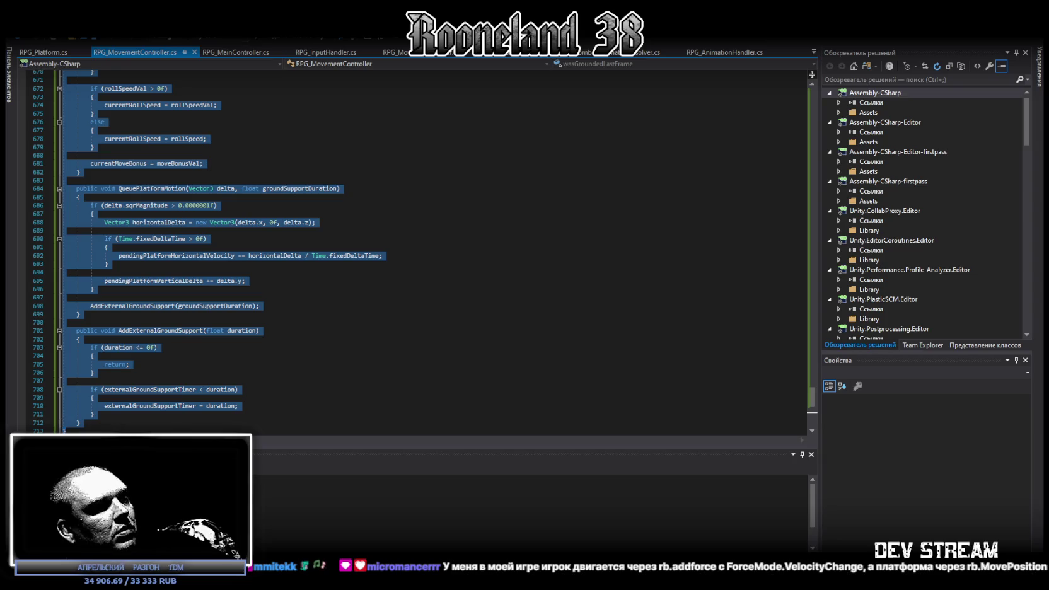
Review QueuePlatformMotion in RPG_MovementController.cs, then go back to Unity Editor.
{"action": "key", "text": "alt+Tab"}
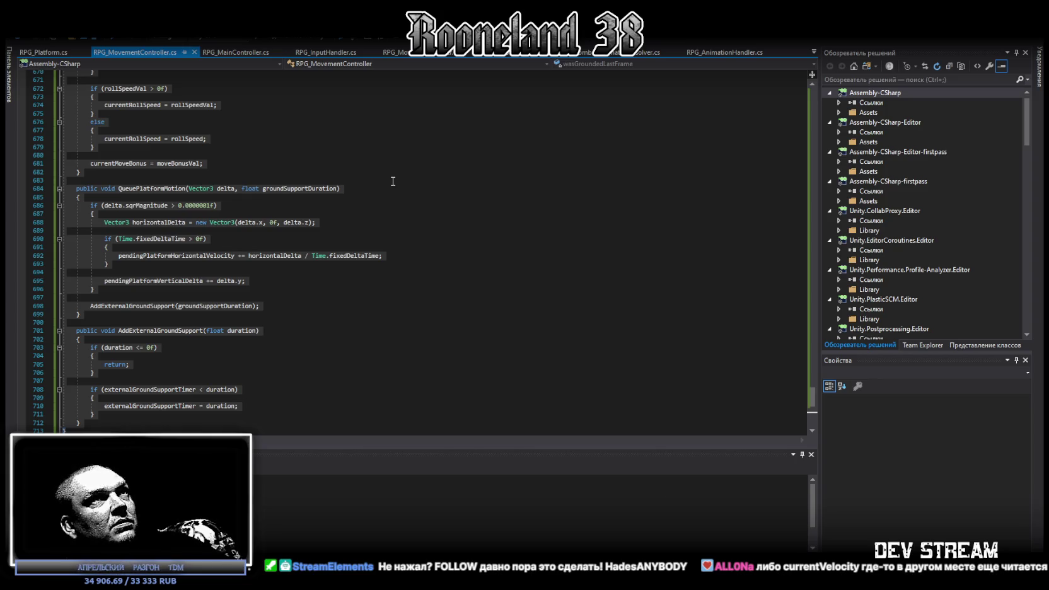
{"action": "key", "text": "alt+Tab"}
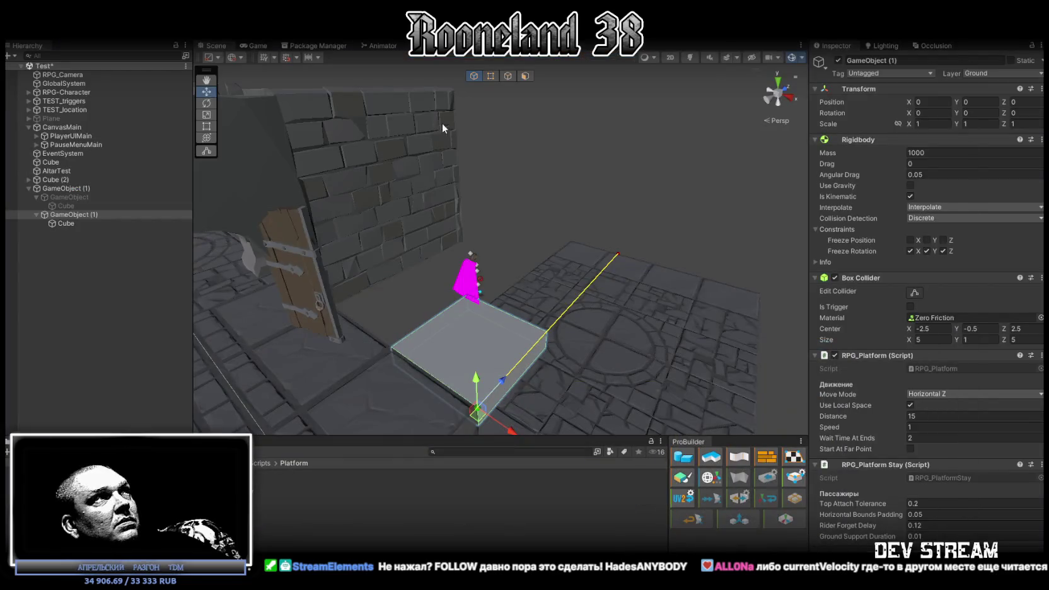
Move RPG-Character beside the platform with Position Y 0 and expand its Animator.
{"action": "double_click", "coordinate": [66, 92]}
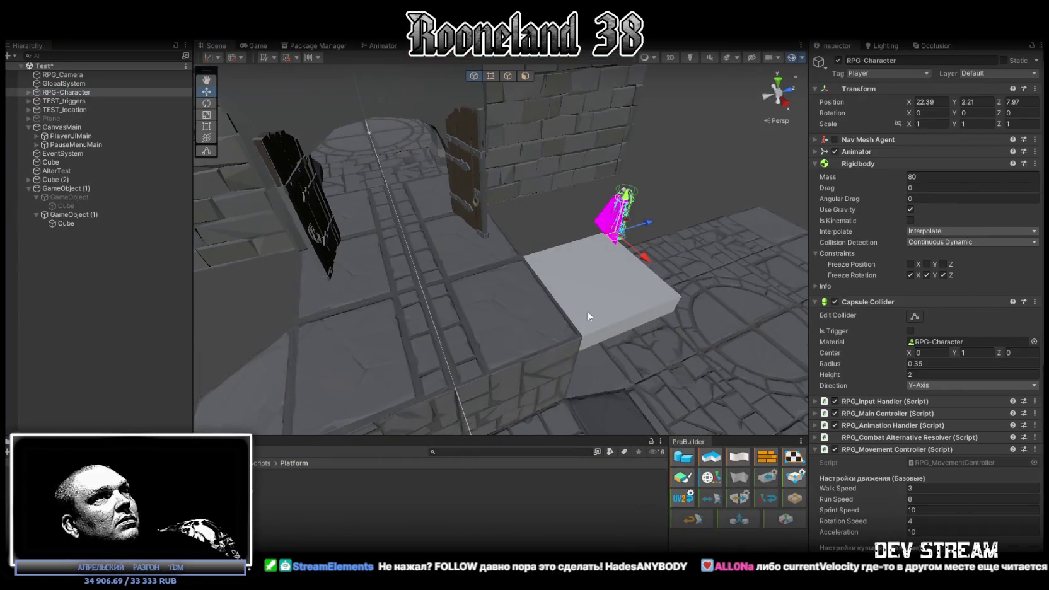
{"action": "left_click_drag", "start_coordinate": [459, 284], "coordinate": [460, 296]}
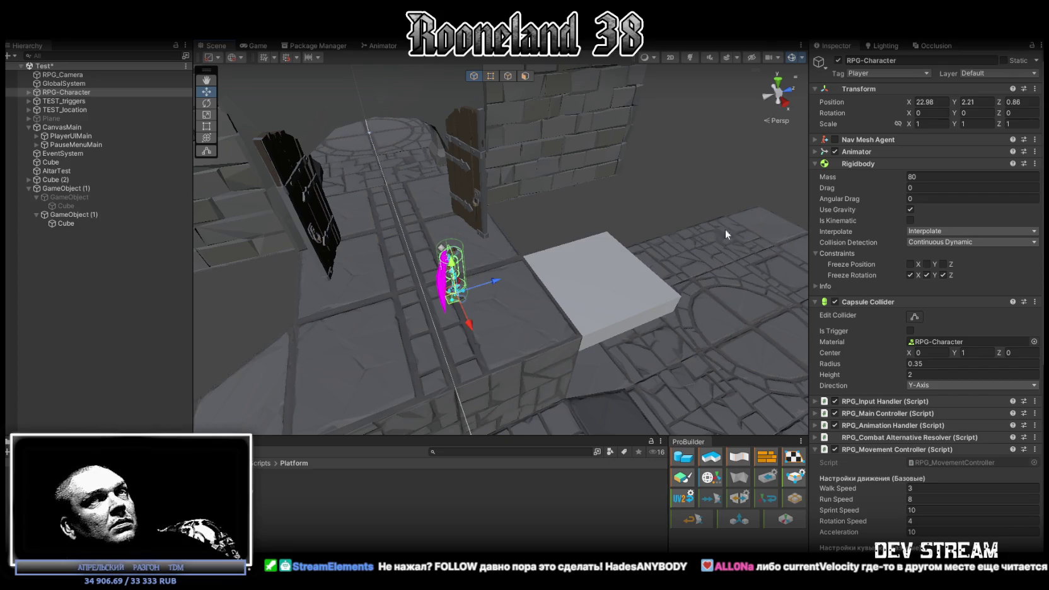
{"action": "key", "text": "BackSpace"}
{"action": "key", "text": "BackSpace"}
{"action": "key", "text": "BackSpace"}
{"action": "type", "text": "0"}
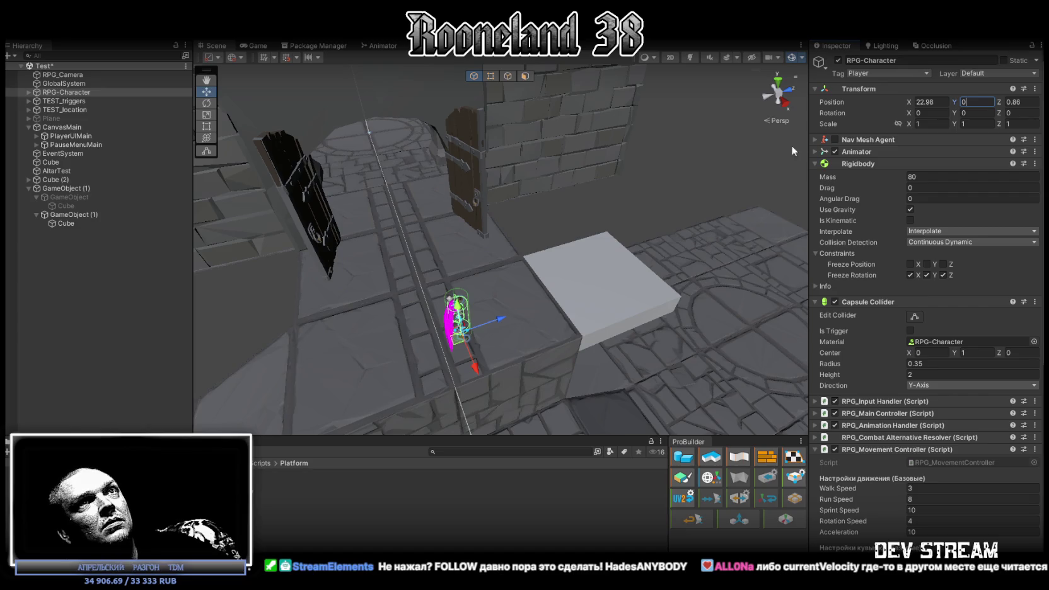
{"action": "left_click", "coordinate": [816, 151]}
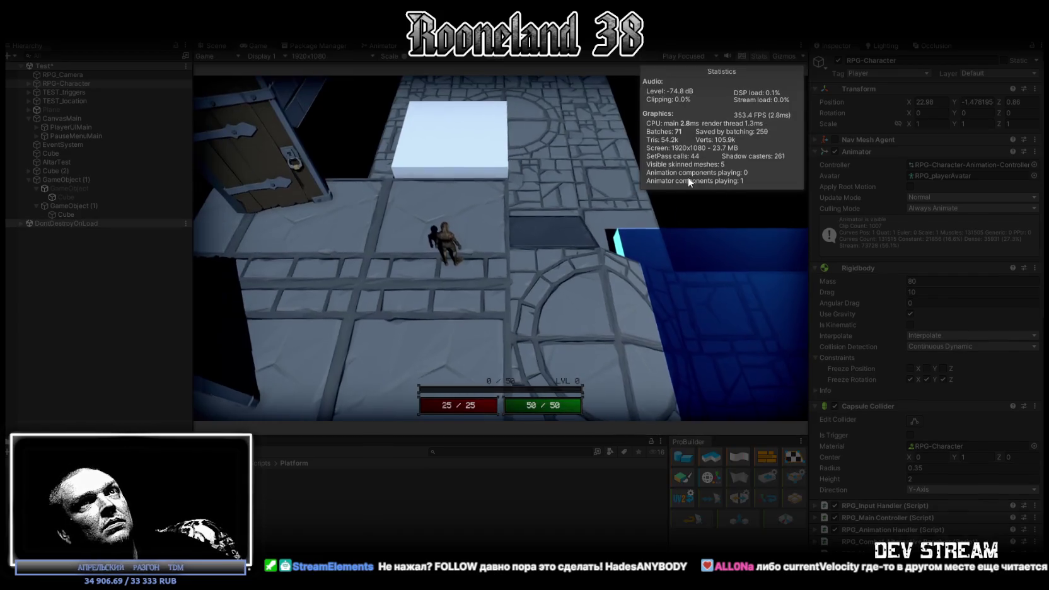
Walk and sprint the character around with W and Shift+W, then stop Play mode.
{"action": "key", "text": "w"}
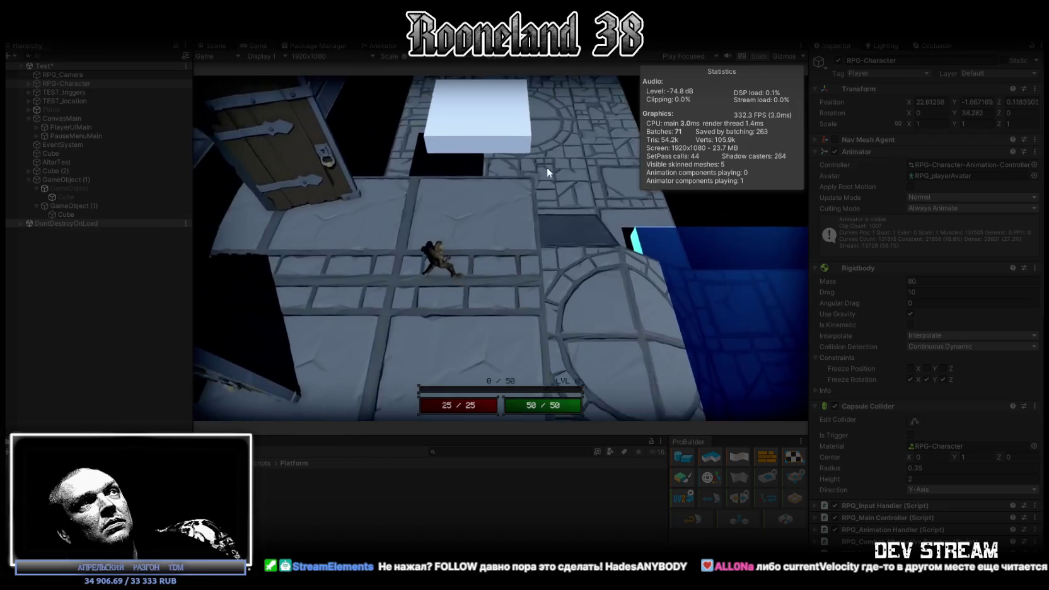
{"action": "key", "text": "shift+w"}
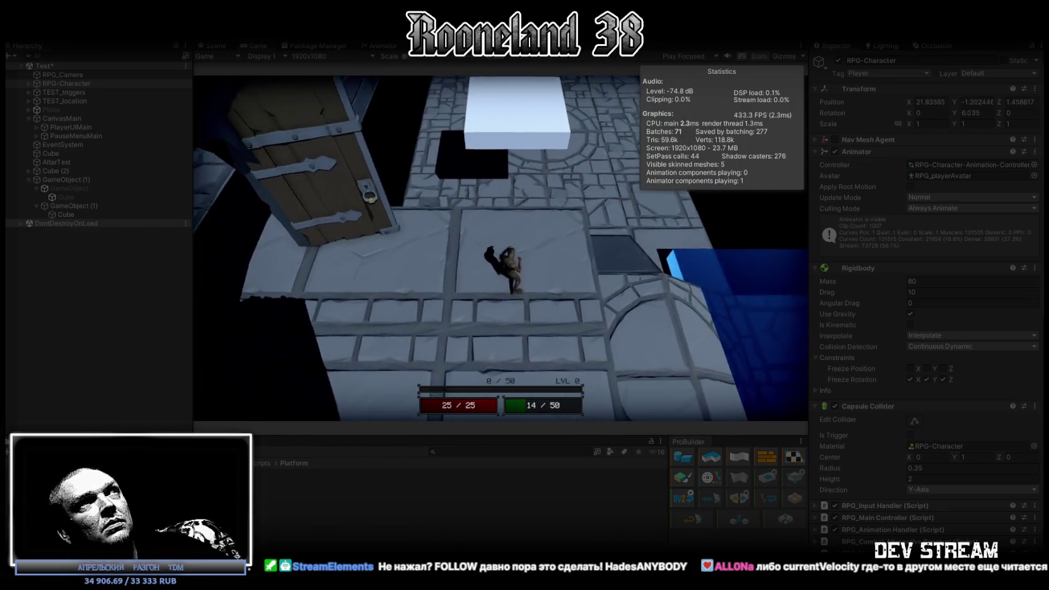
{"action": "key", "text": "ctrl+p"}
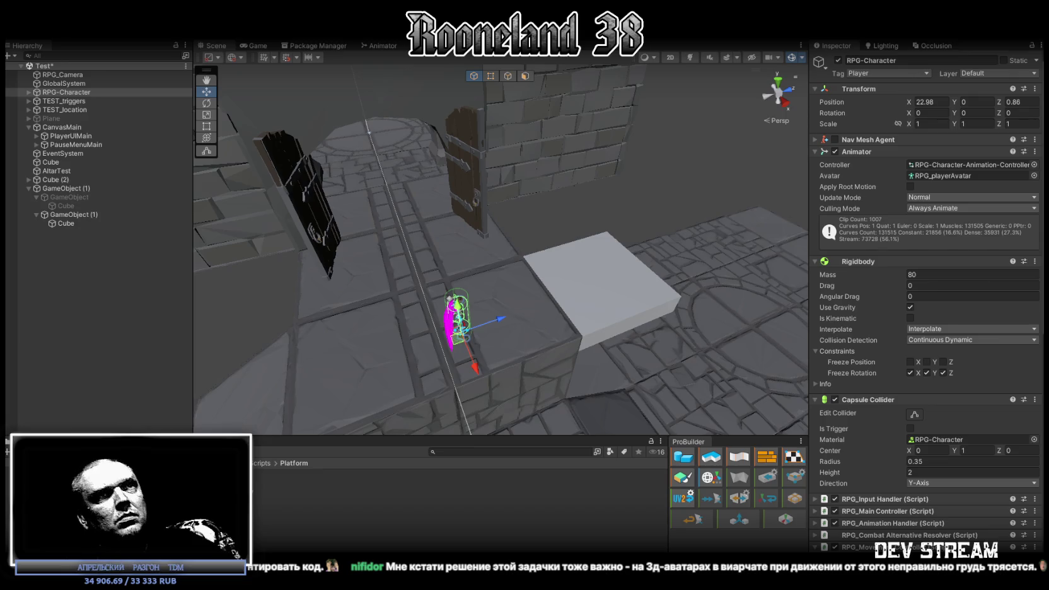
Set GameObject (1)'s Box Collider Material to None, then switch to Visual Studio.
{"action": "left_click", "coordinate": [69, 215]}
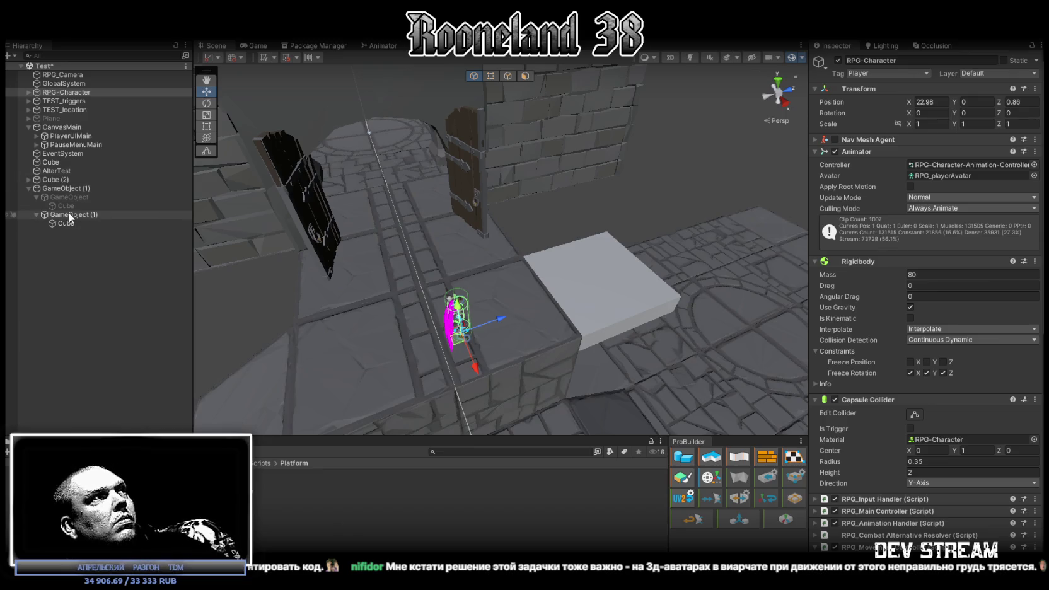
{"action": "left_click", "coordinate": [1040, 317]}
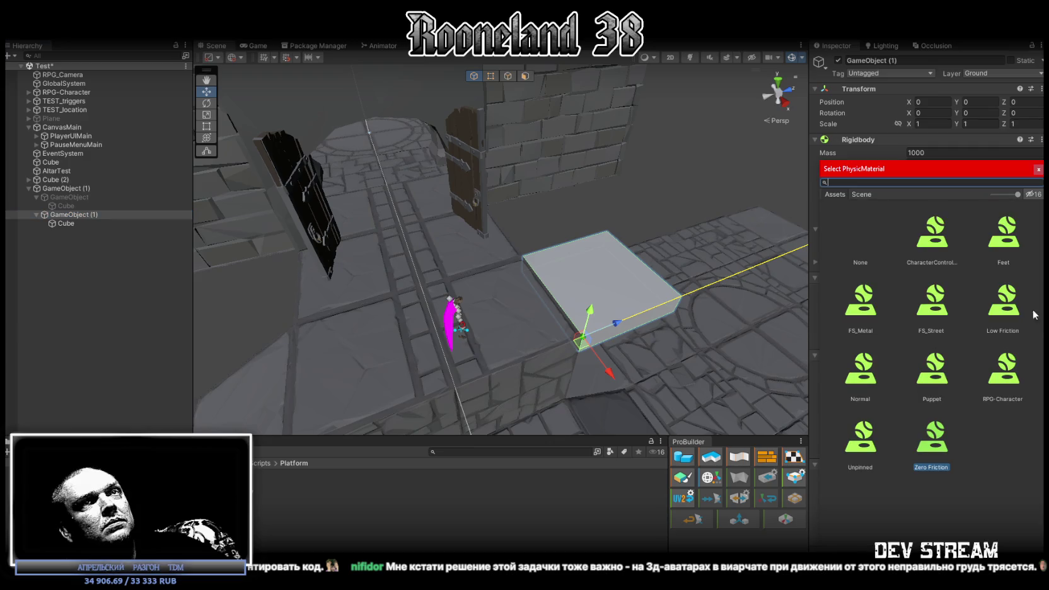
{"action": "double_click", "coordinate": [866, 236]}
{"action": "left_click_drag", "start_coordinate": [471, 359], "coordinate": [416, 319]}
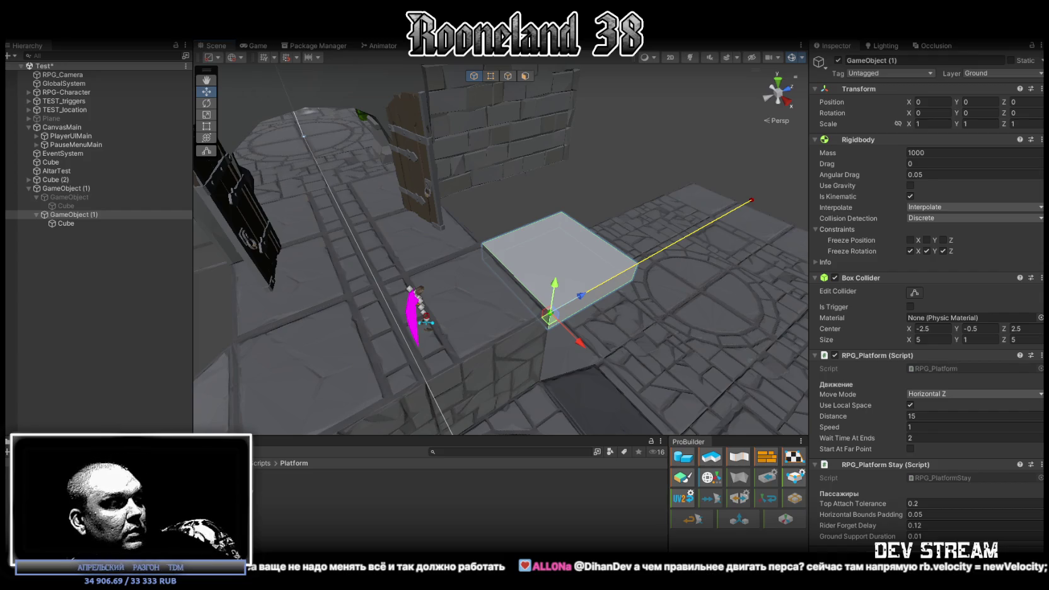
{"action": "key", "text": "alt+Tab"}
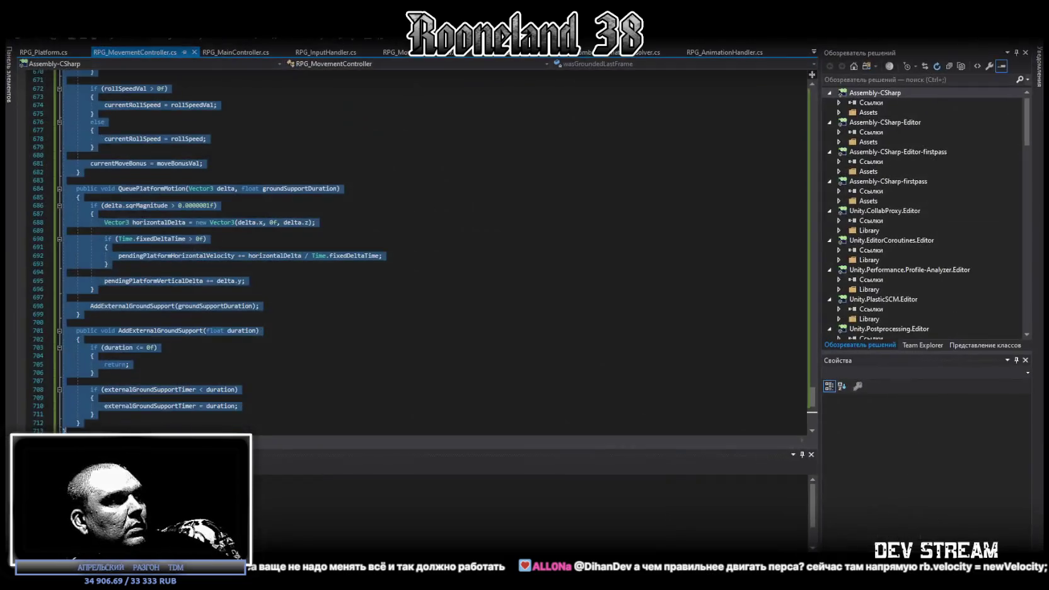
Bring RPG_Platform.cs to the front, select all its code, then list the open scripts.
{"action": "left_click", "coordinate": [53, 53]}
{"action": "left_click", "coordinate": [392, 348]}
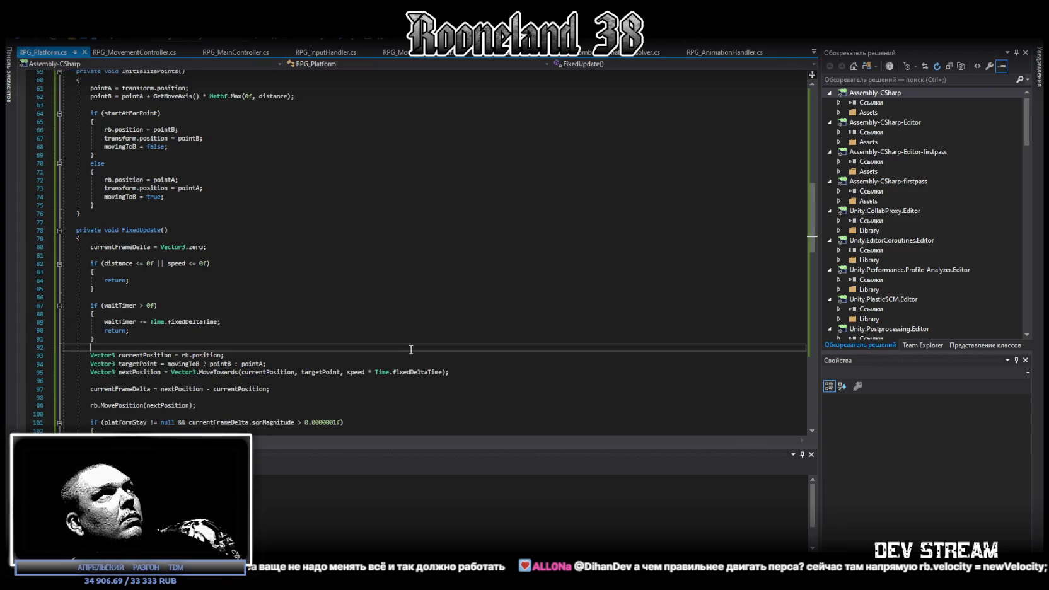
{"action": "scroll", "coordinate": [377, 329], "scroll_direction": "down", "scroll_amount": 5}
{"action": "key", "text": "ctrl+a"}
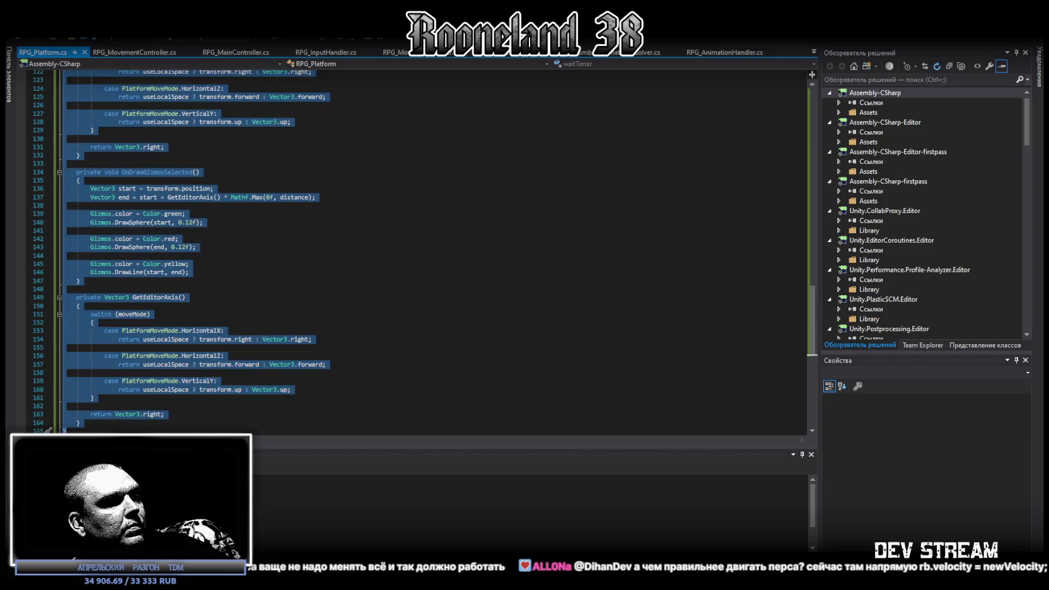
{"action": "key", "text": "alt+Tab"}
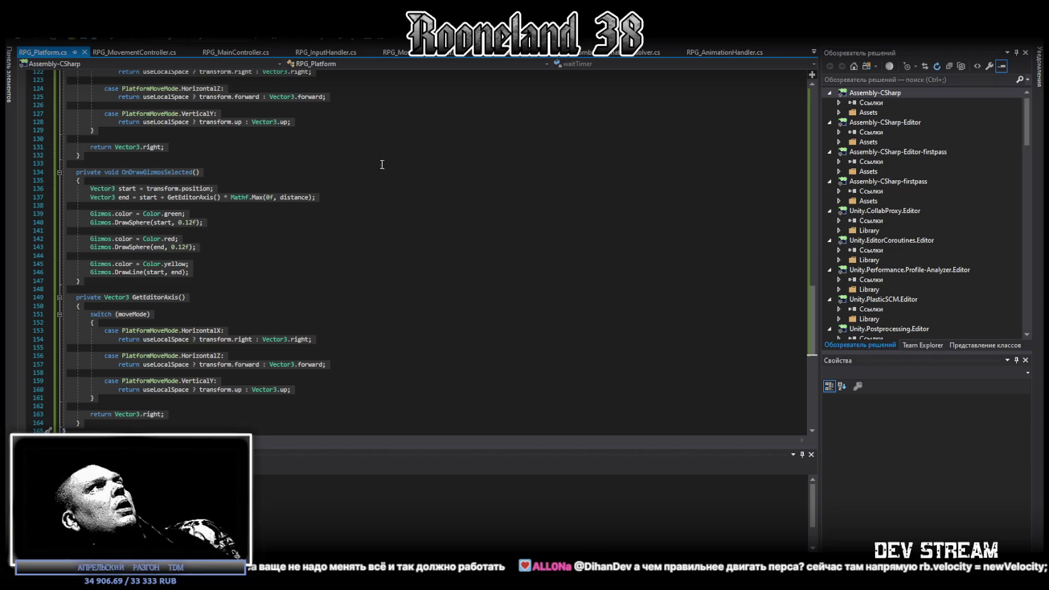
{"action": "left_click", "coordinate": [813, 52]}
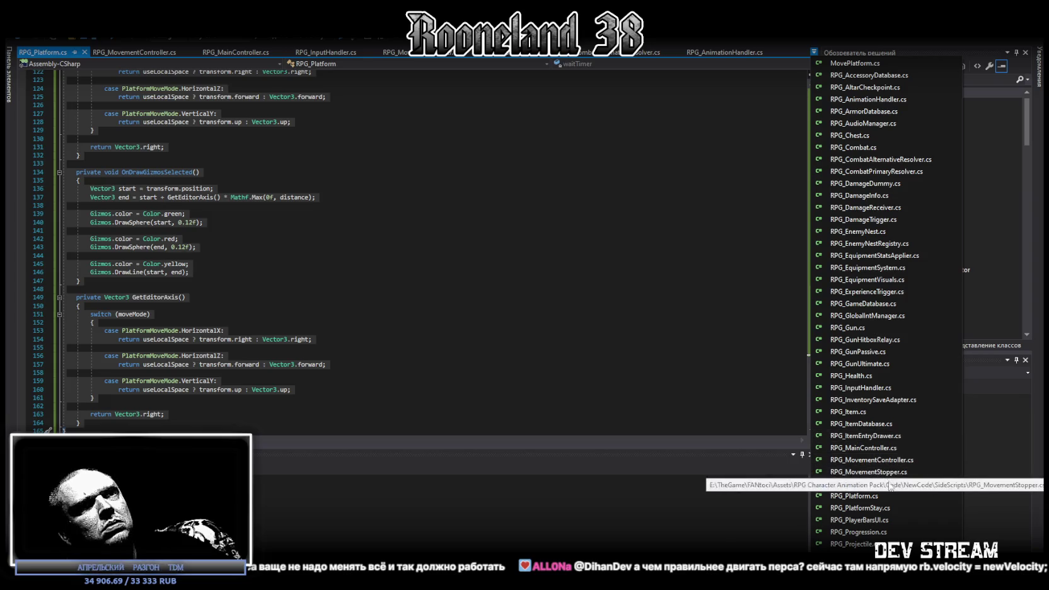
Open RPG_PlatformStay.cs and read up to its tolerance, padding, forget-delay and ground-support fields.
{"action": "left_click", "coordinate": [883, 507]}
{"action": "key", "text": "ctrl+a"}
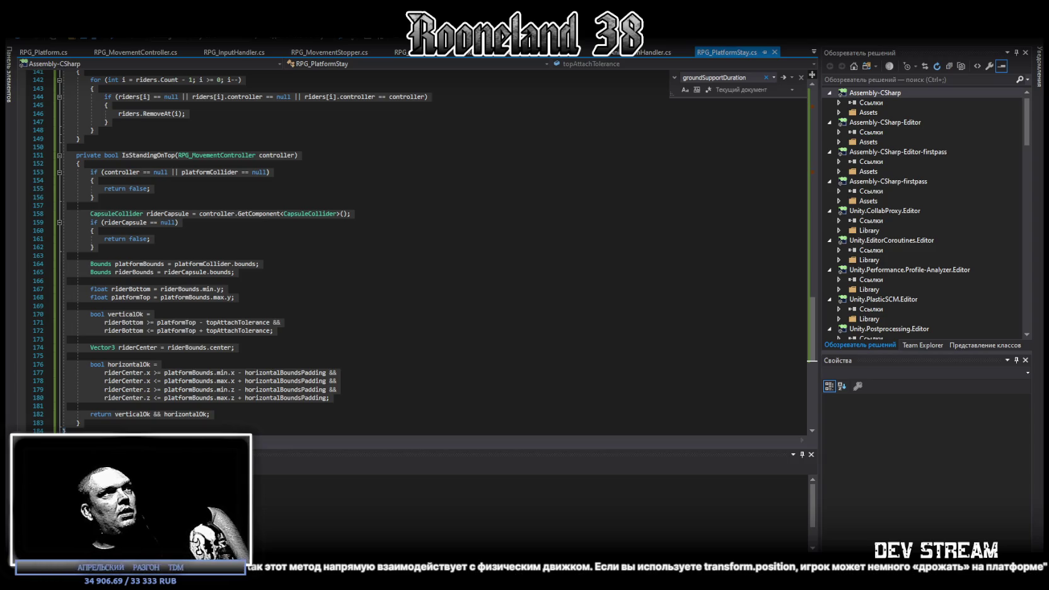
{"action": "scroll", "coordinate": [330, 207], "scroll_direction": "up", "scroll_amount": 8}
{"action": "scroll", "coordinate": [331, 206], "scroll_direction": "up", "scroll_amount": 20}
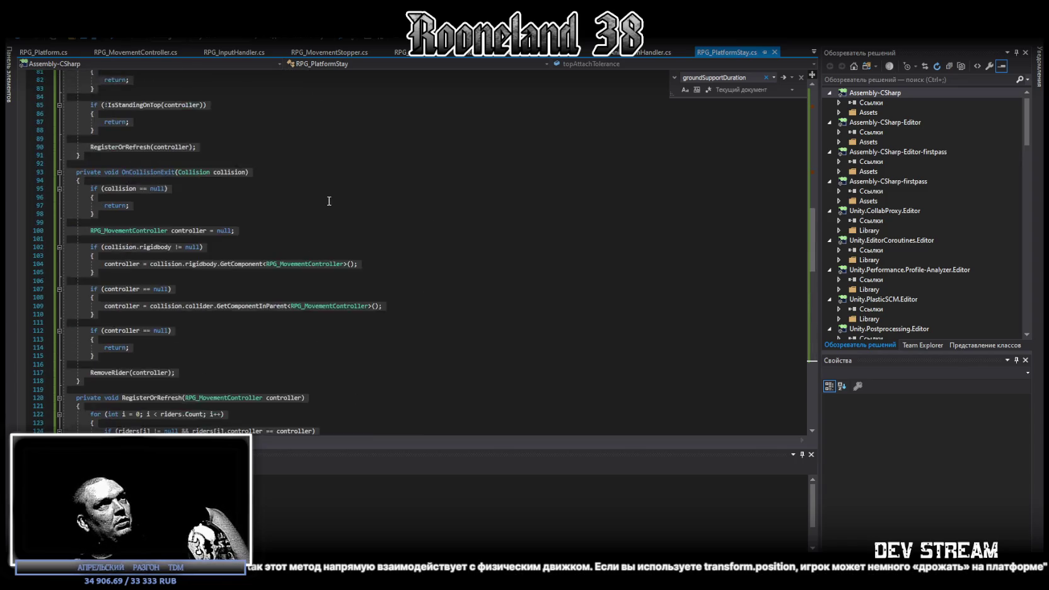
{"action": "scroll", "coordinate": [304, 179], "scroll_direction": "up", "scroll_amount": 5}
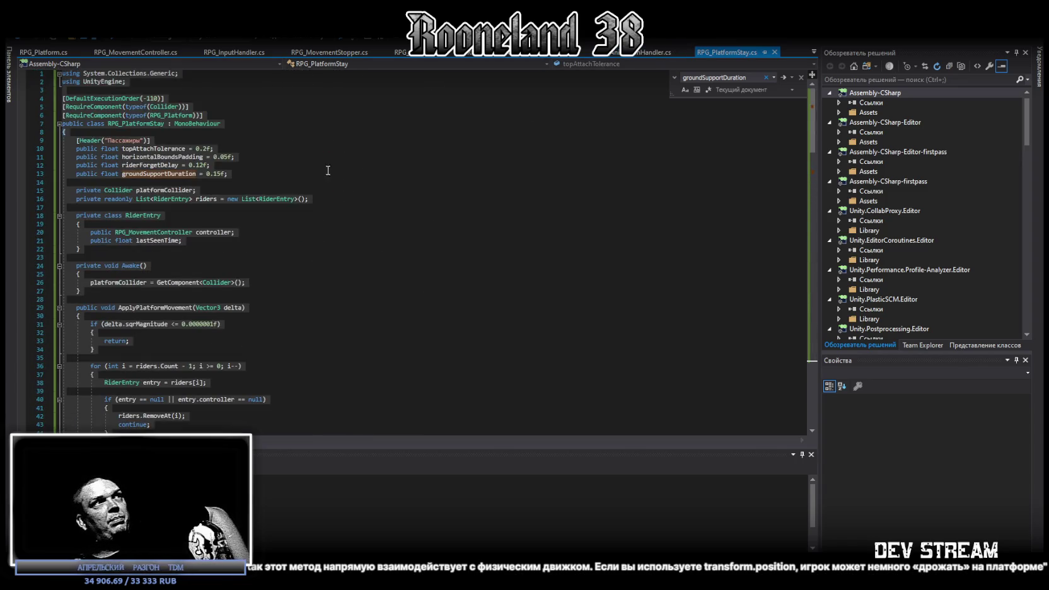
Return to RPG_Platform.cs and review its settings: moveMode HorizontalX, distance 3f, speed 2f, waitTimeAtEnds 0f.
{"action": "left_click", "coordinate": [43, 52]}
{"action": "scroll", "coordinate": [466, 247], "scroll_direction": "up", "scroll_amount": 5}
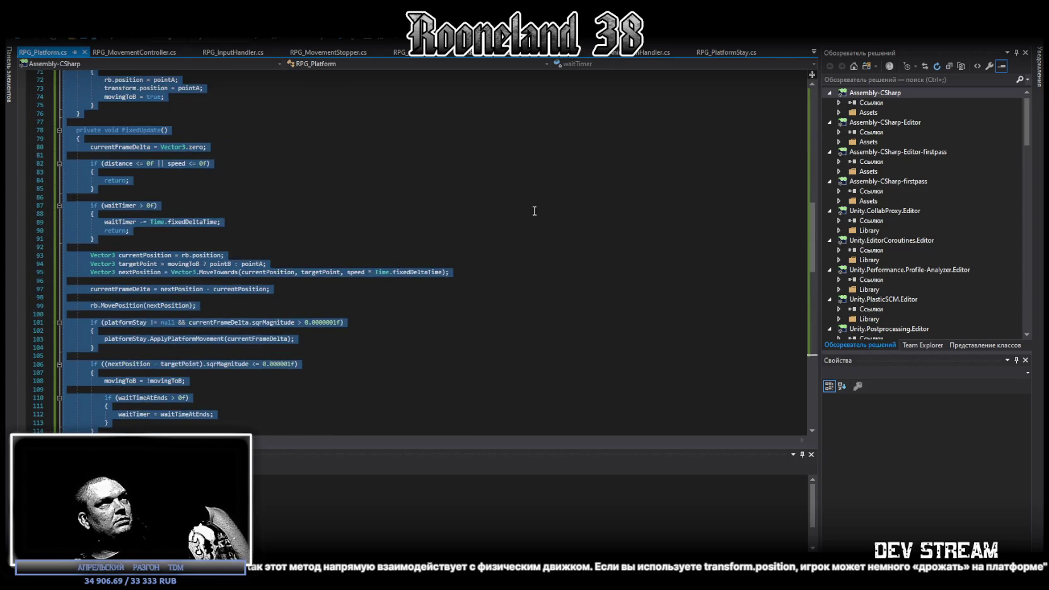
{"action": "left_click", "coordinate": [466, 241]}
{"action": "scroll", "coordinate": [467, 237], "scroll_direction": "up", "scroll_amount": 20}
{"action": "scroll", "coordinate": [468, 236], "scroll_direction": "up", "scroll_amount": 4}
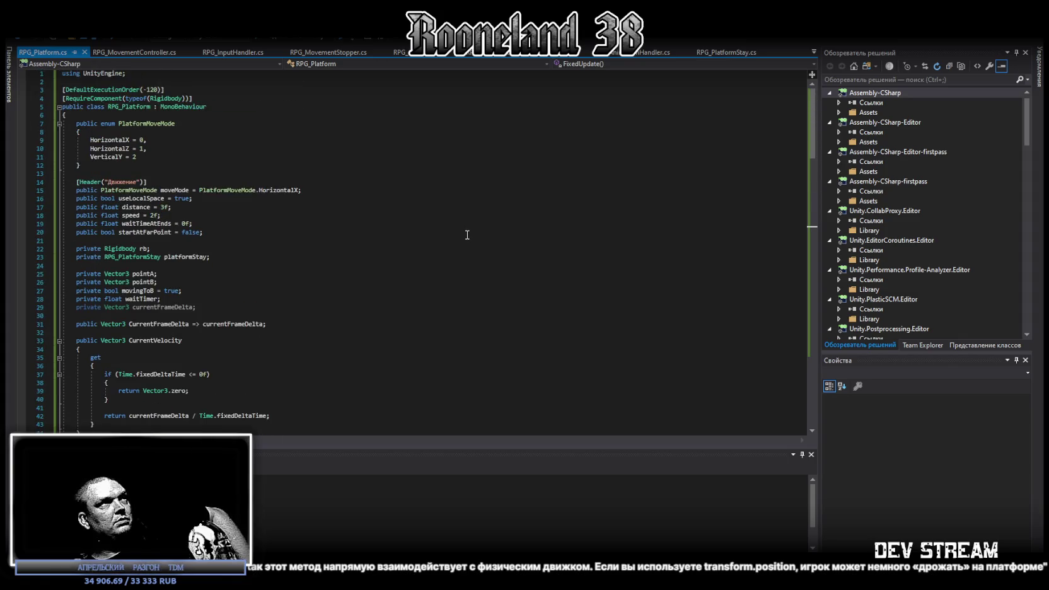
{"action": "scroll", "coordinate": [465, 234], "scroll_direction": "down", "scroll_amount": 8}
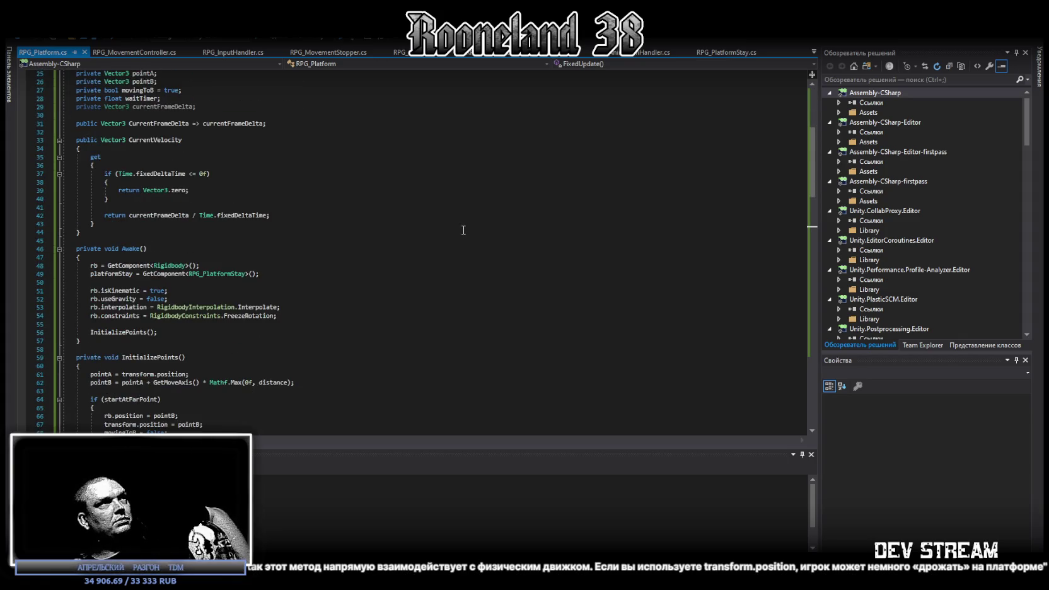
{"action": "scroll", "coordinate": [463, 230], "scroll_direction": "down", "scroll_amount": 11}
{"action": "scroll", "coordinate": [461, 227], "scroll_direction": "down", "scroll_amount": 3}
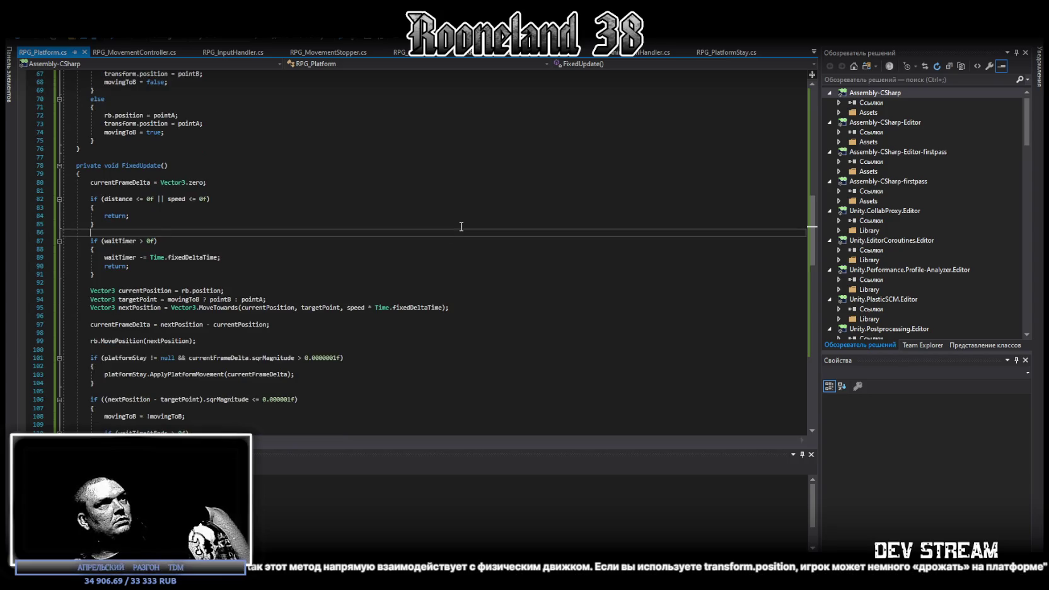
Read through Awake, InitializePoints and FixedUpdate, checking Quick Info for VerticalY.
{"action": "scroll", "coordinate": [462, 227], "scroll_direction": "down", "scroll_amount": 3}
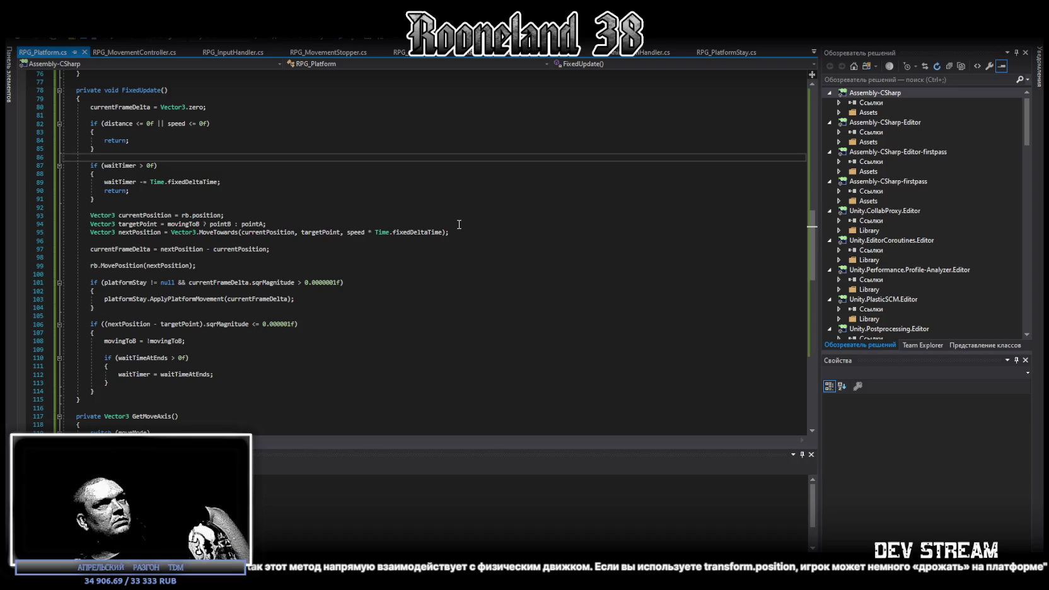
{"action": "scroll", "coordinate": [459, 225], "scroll_direction": "down", "scroll_amount": 4}
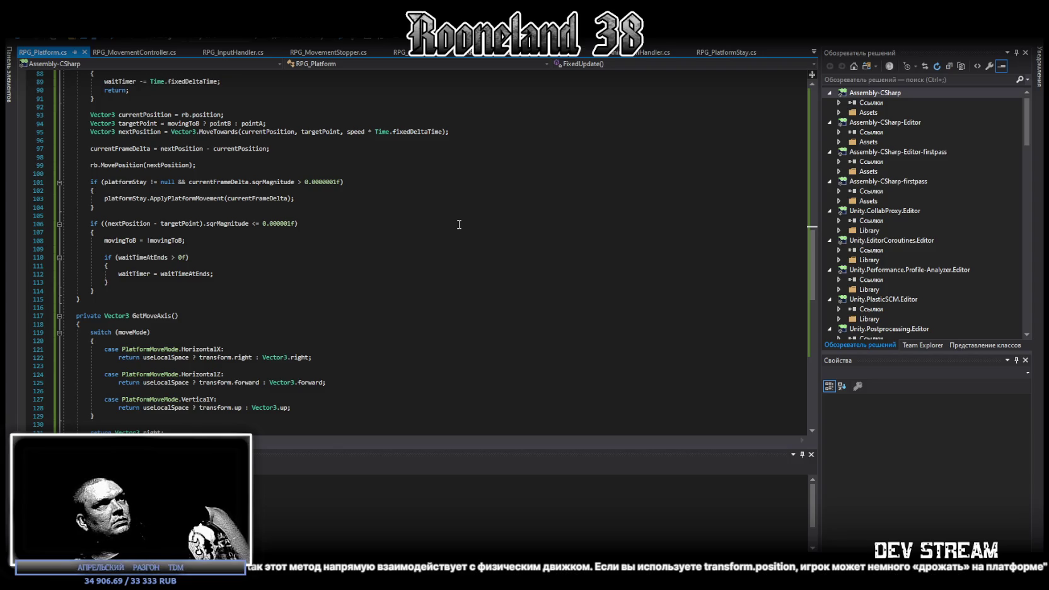
{"action": "scroll", "coordinate": [459, 224], "scroll_direction": "down", "scroll_amount": 6}
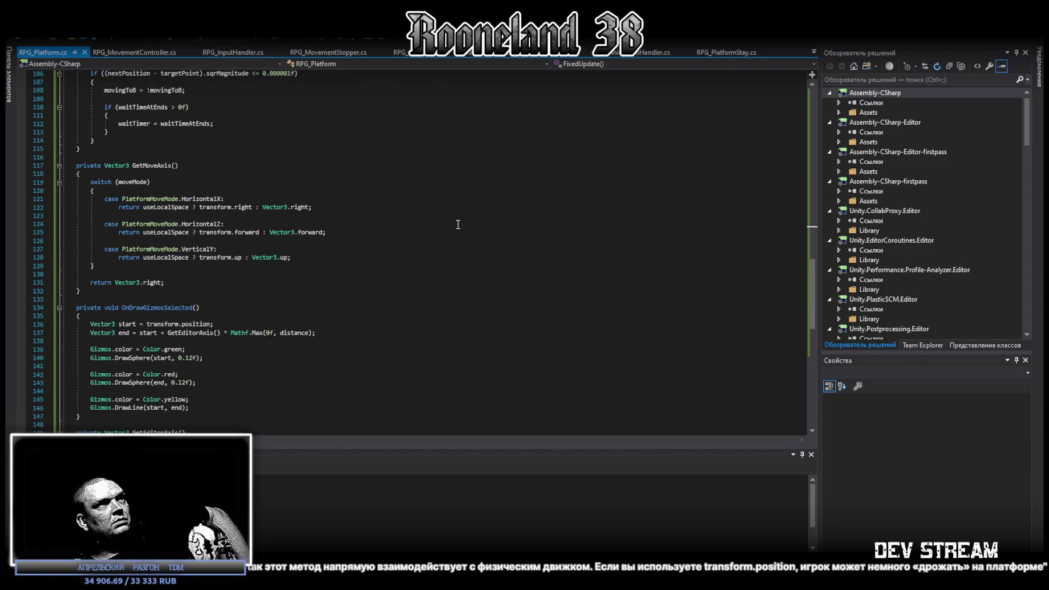
{"action": "scroll", "coordinate": [458, 224], "scroll_direction": "down", "scroll_amount": 5}
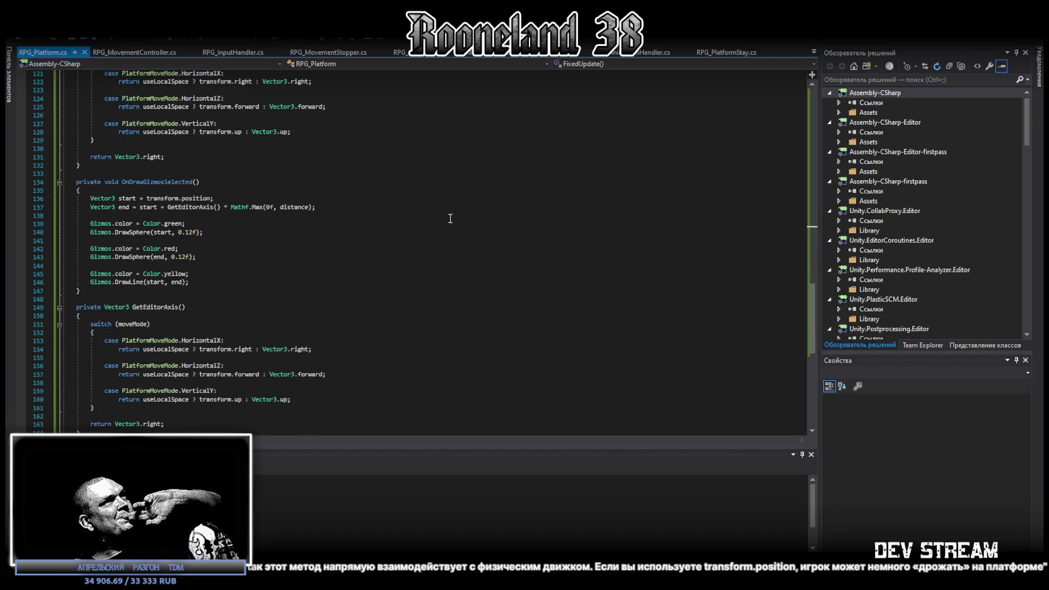
{"action": "scroll", "coordinate": [450, 218], "scroll_direction": "down", "scroll_amount": 4}
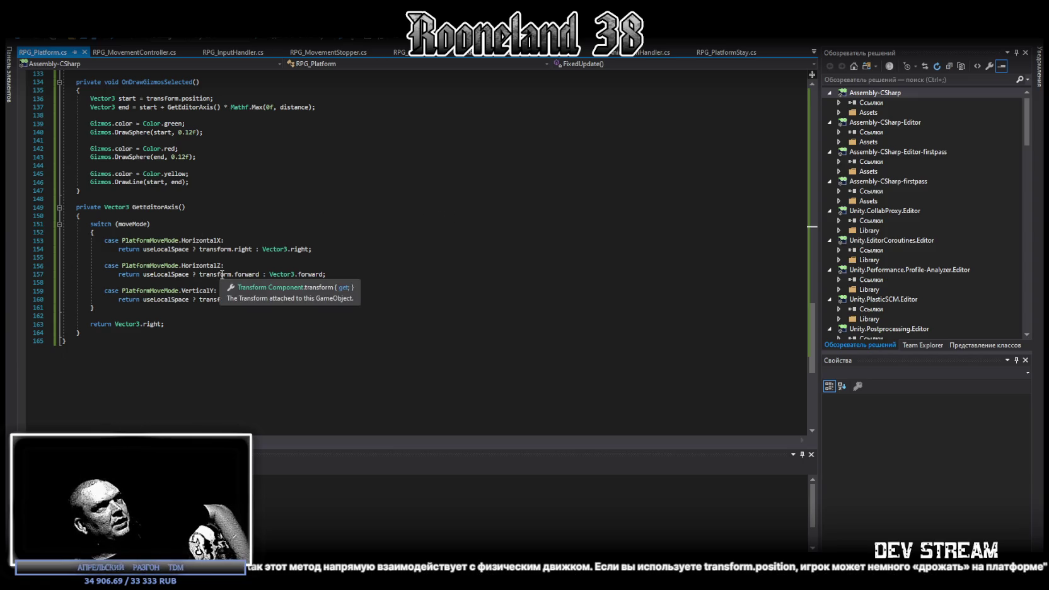
{"action": "mouse_move", "coordinate": [196, 294]}
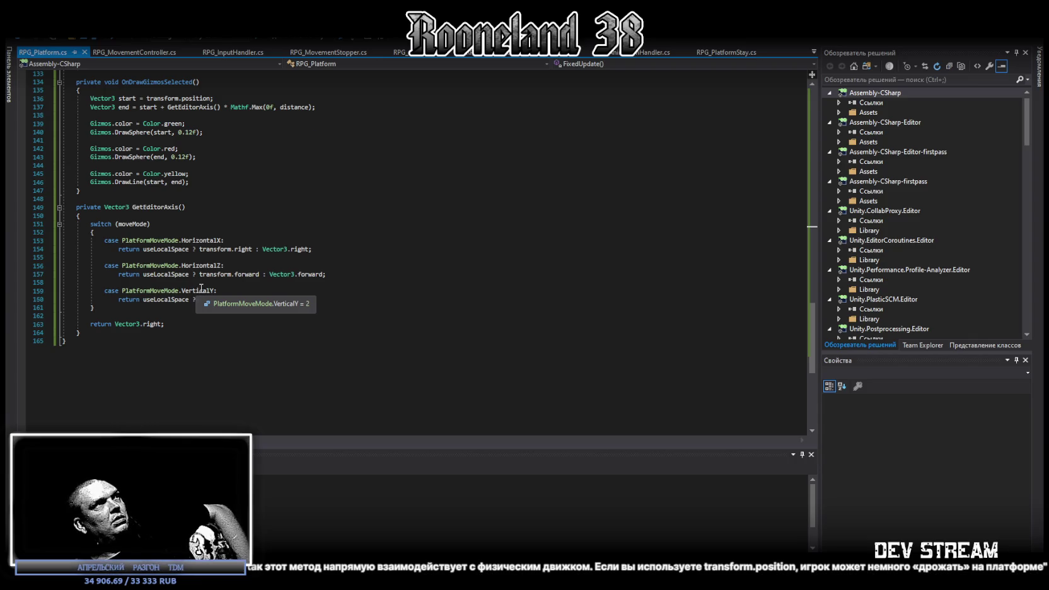
{"action": "scroll", "coordinate": [200, 288], "scroll_direction": "up", "scroll_amount": 18}
{"action": "scroll", "coordinate": [207, 286], "scroll_direction": "up", "scroll_amount": 12}
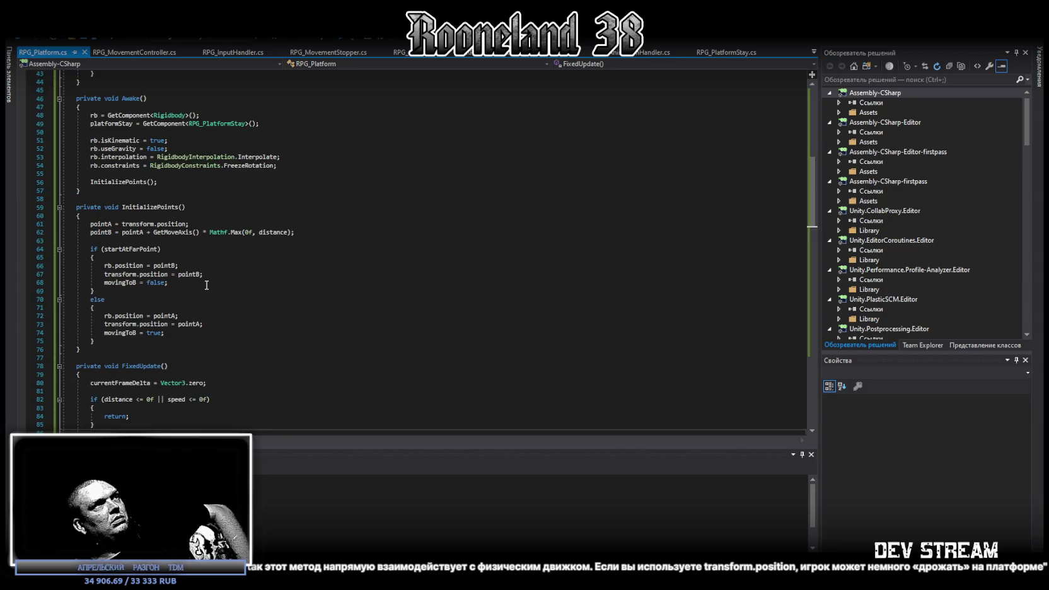
{"action": "scroll", "coordinate": [206, 285], "scroll_direction": "up", "scroll_amount": 11}
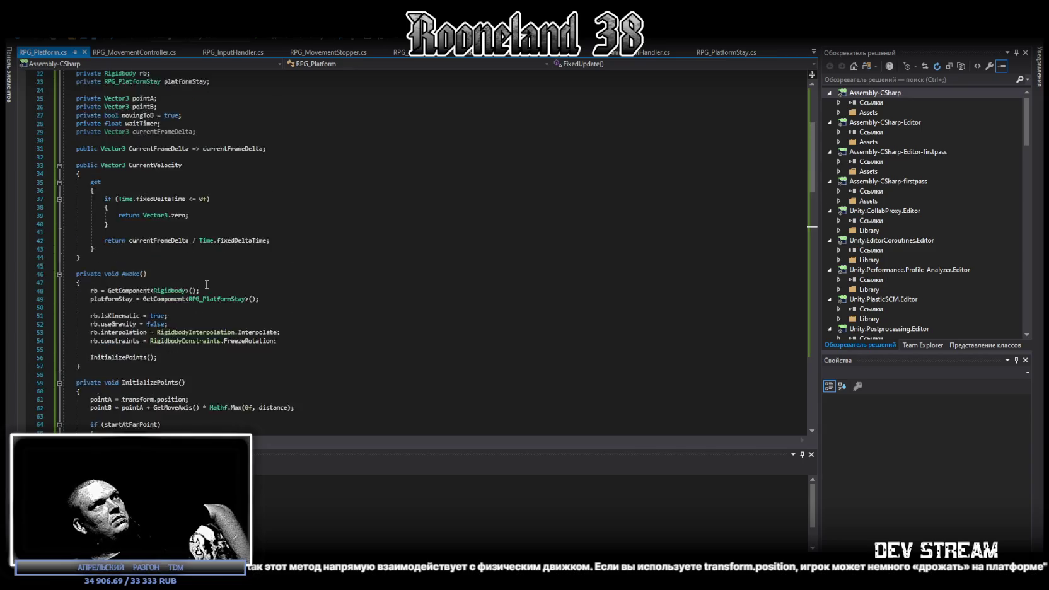
{"action": "scroll", "coordinate": [206, 285], "scroll_direction": "up", "scroll_amount": 3}
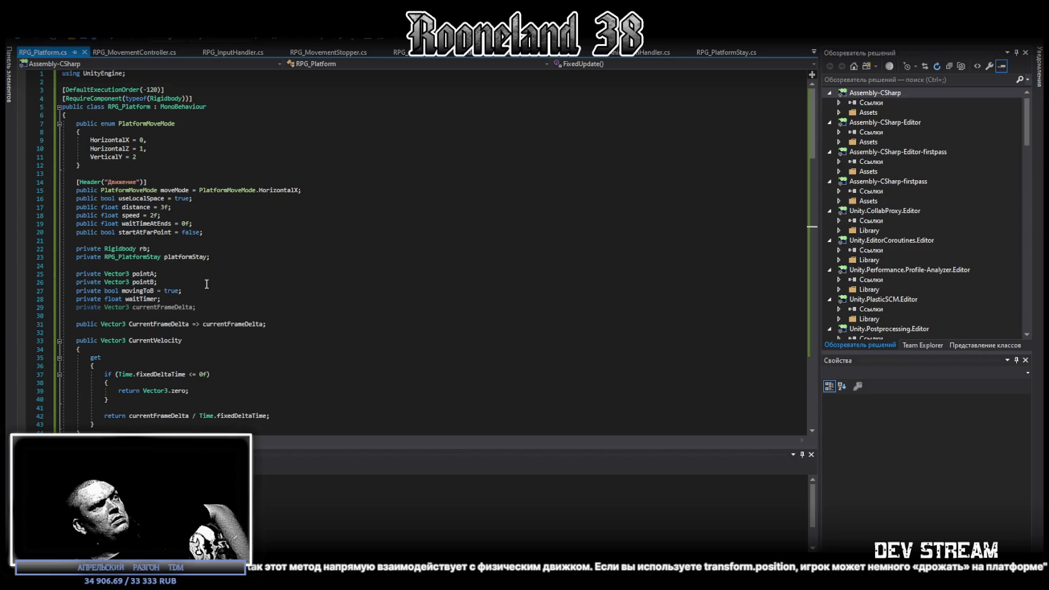
{"action": "scroll", "coordinate": [206, 285], "scroll_direction": "down", "scroll_amount": 15}
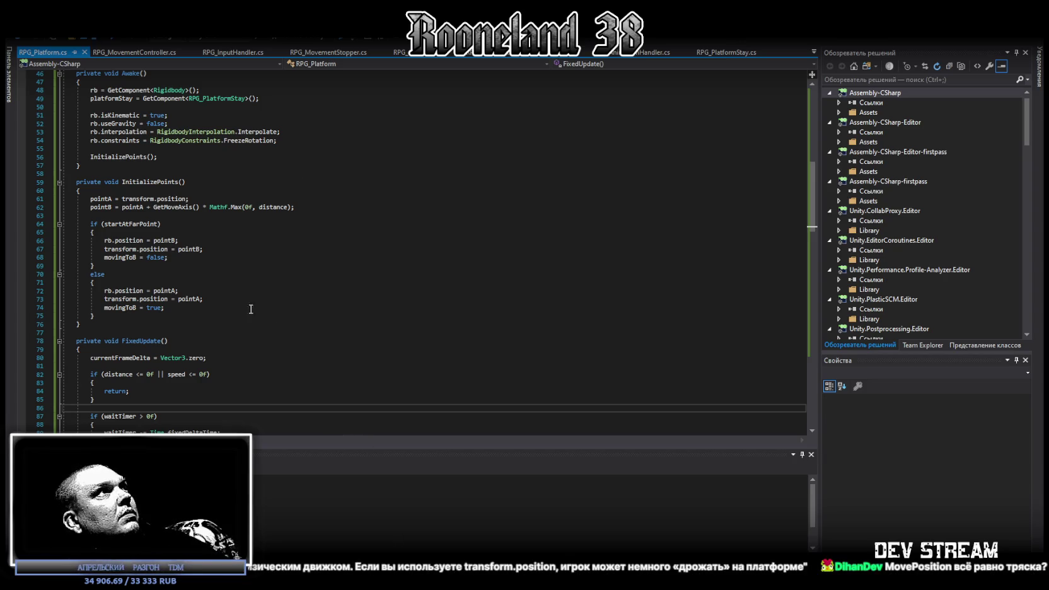
Paste shorter RPG_Platform code so Awake only fetches the Rigidbody, then list open files.
{"action": "scroll", "coordinate": [336, 336], "scroll_direction": "down", "scroll_amount": 2}
{"action": "key", "text": "ctrl+a"}
{"action": "left_click", "coordinate": [360, 362]}
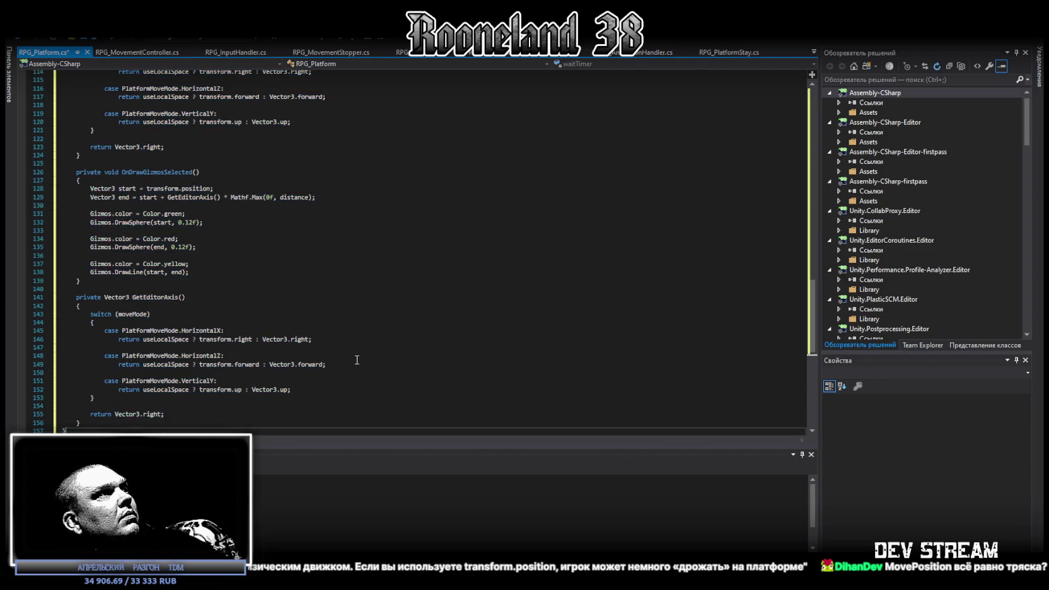
{"action": "scroll", "coordinate": [361, 353], "scroll_direction": "up", "scroll_amount": 15}
{"action": "scroll", "coordinate": [361, 353], "scroll_direction": "up", "scroll_amount": 15}
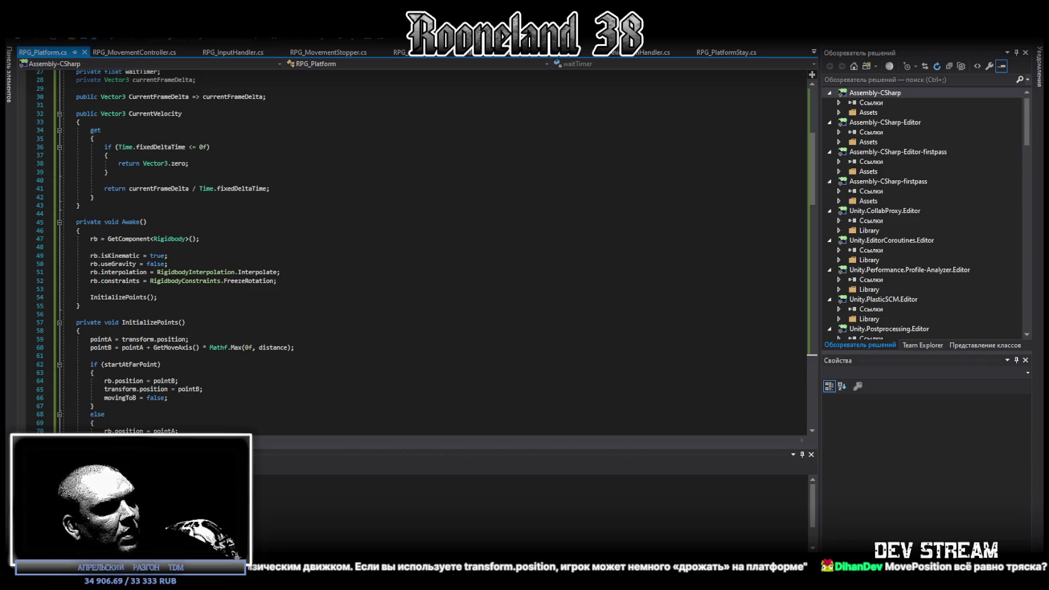
{"action": "left_click", "coordinate": [814, 51]}
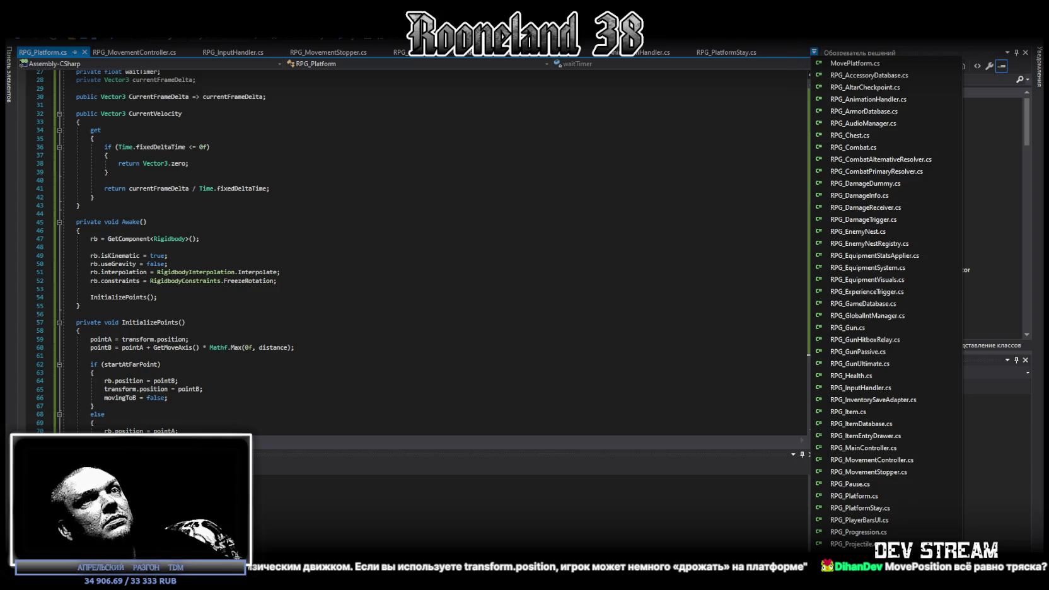
Swap RPG_PlatformStay.cs for the version with capsule-radius helpers and a cyan gizmo, then open RPG_MovementController.cs.
{"action": "left_click", "coordinate": [894, 508]}
{"action": "scroll", "coordinate": [480, 408], "scroll_direction": "down", "scroll_amount": 20}
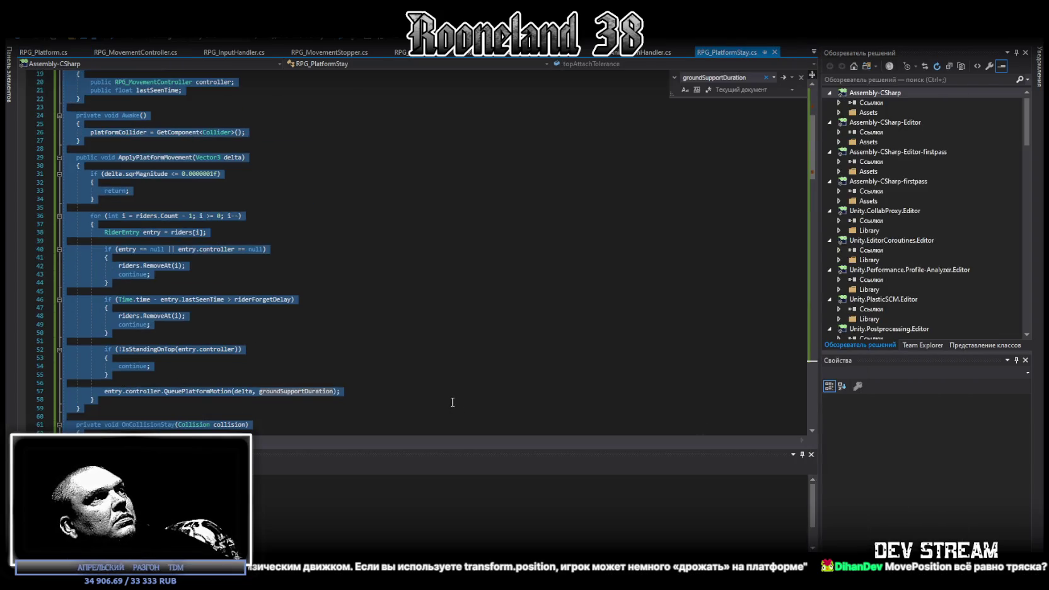
{"action": "left_click", "coordinate": [454, 401]}
{"action": "key", "text": "ctrl+f"}
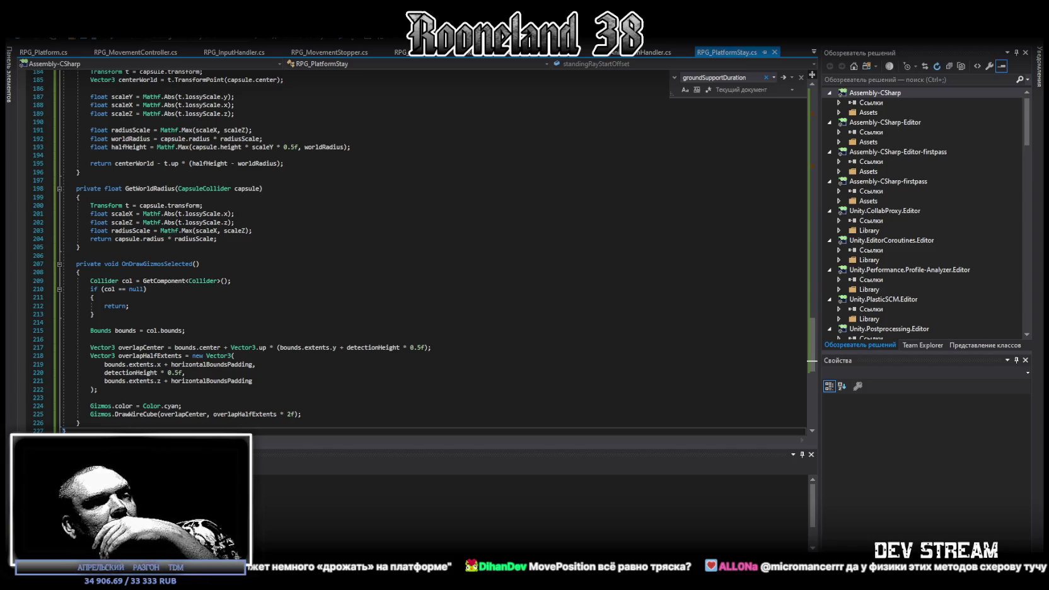
{"action": "left_click", "coordinate": [814, 52]}
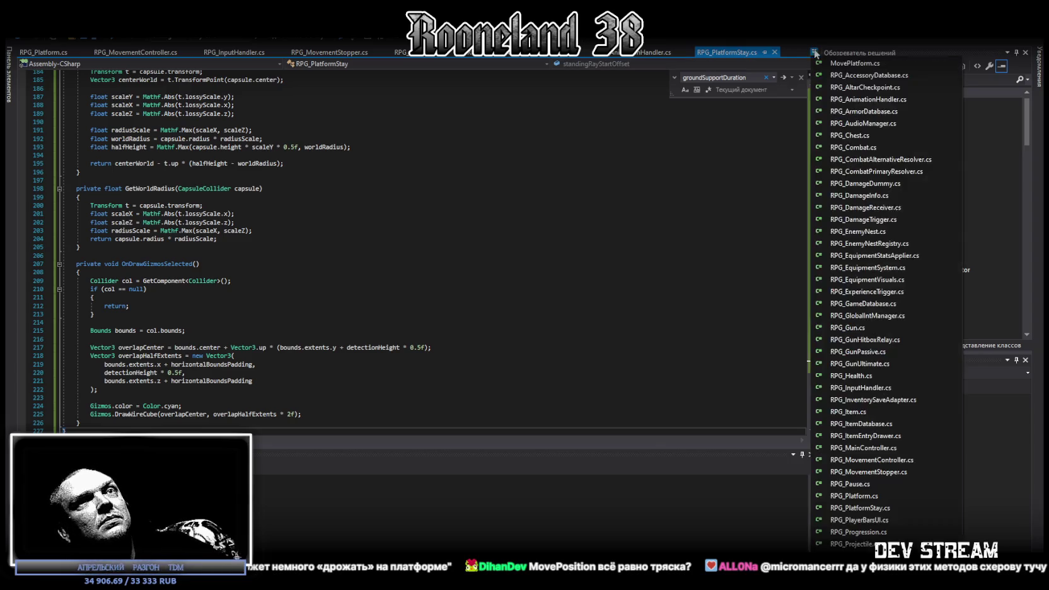
{"action": "left_click", "coordinate": [878, 461]}
Save RPG_MovementController, let Unity recompile, and set the Rider Layer Mask to Default.
{"action": "key", "text": "ctrl+s"}
{"action": "key", "text": "alt+Tab"}
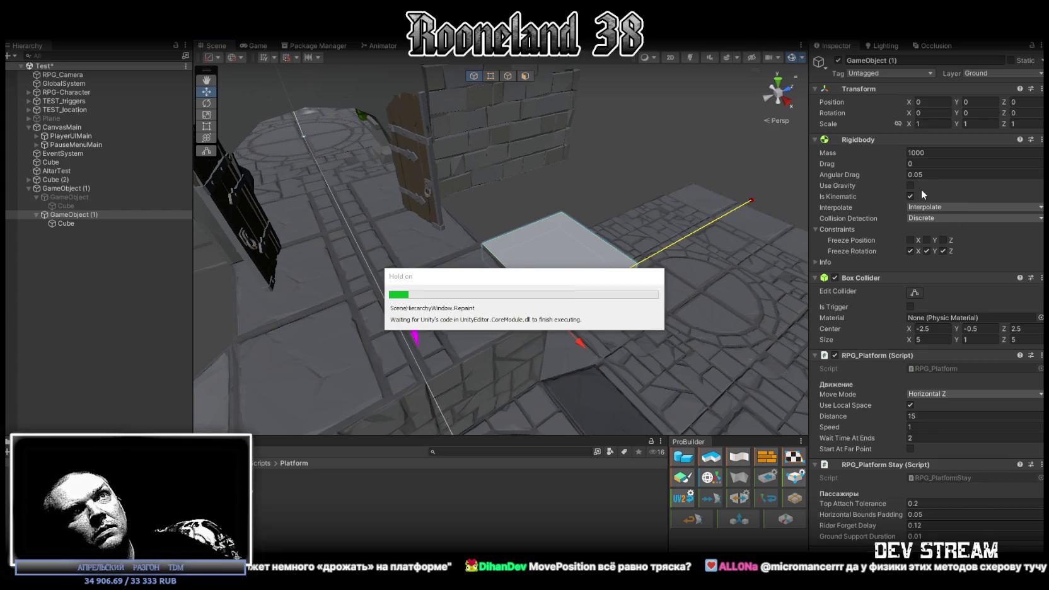
{"action": "left_click_drag", "start_coordinate": [621, 243], "coordinate": [567, 265]}
{"action": "scroll", "coordinate": [894, 422], "scroll_direction": "down", "scroll_amount": 3}
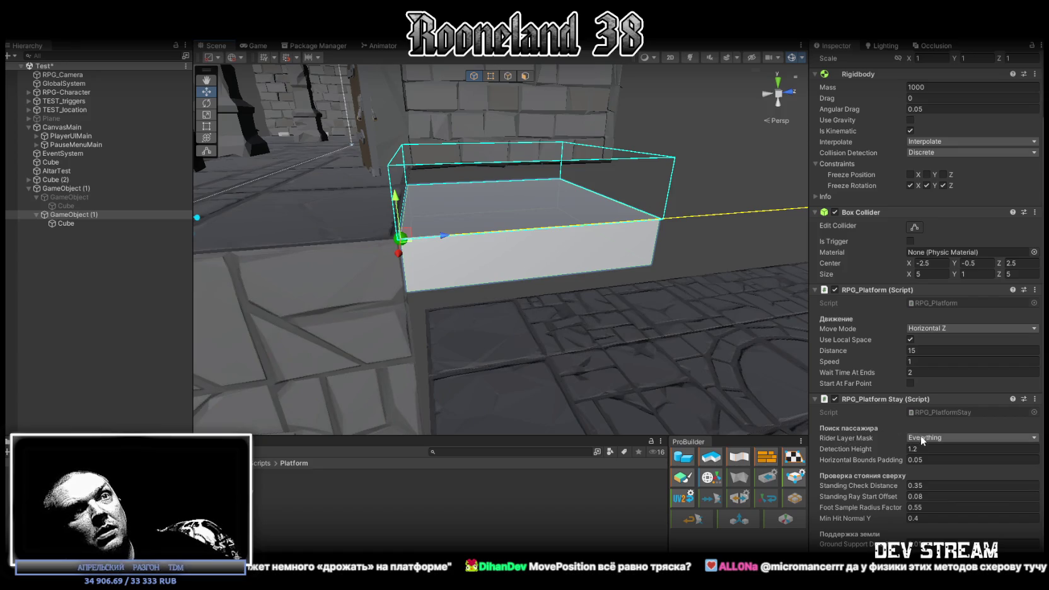
{"action": "left_click", "coordinate": [924, 436]}
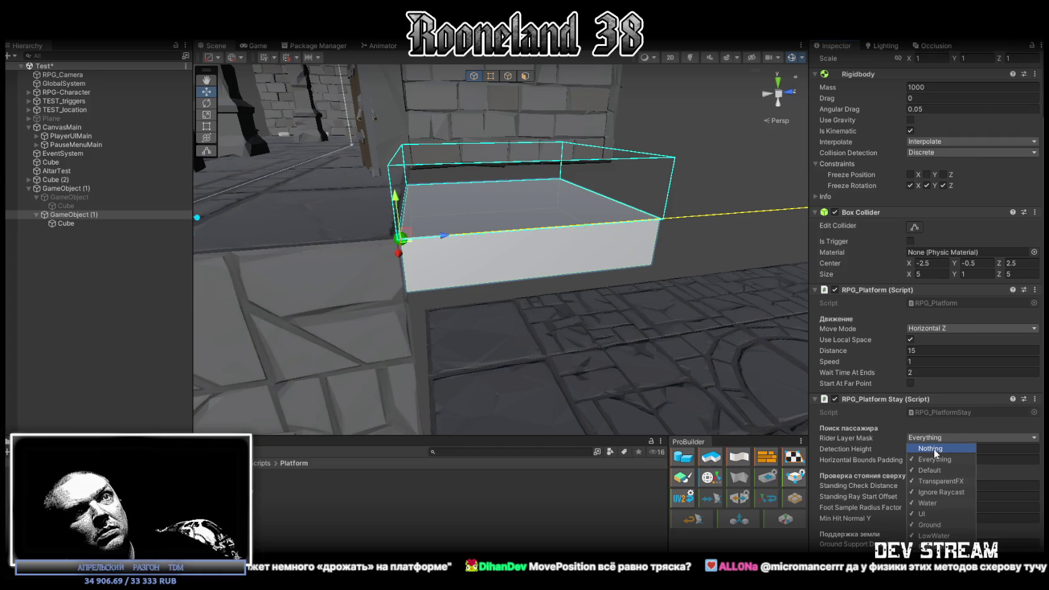
{"action": "left_click", "coordinate": [929, 470]}
{"action": "mouse_move", "coordinate": [706, 327]}
{"action": "left_mouse_down"}
{"action": "mouse_move", "coordinate": [683, 332]}
{"action": "mouse_move", "coordinate": [719, 375]}
{"action": "left_mouse_up"}
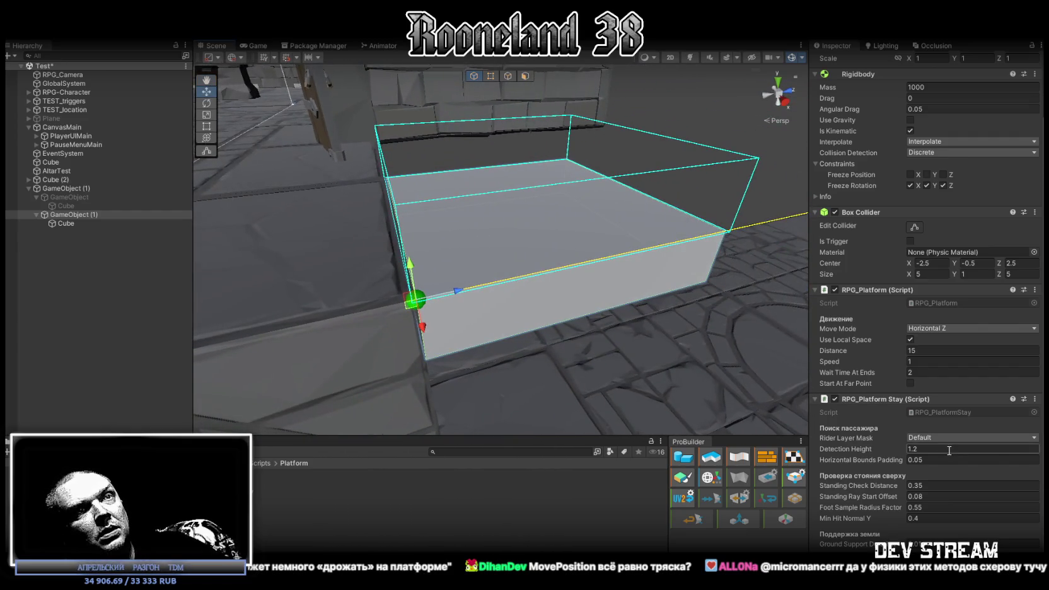
Bring the platform's Horizontal Bounds Padding down to -0.25.
{"action": "mouse_move", "coordinate": [889, 460]}
{"action": "left_mouse_down"}
{"action": "mouse_move", "coordinate": [901, 459]}
{"action": "mouse_move", "coordinate": [893, 461]}
{"action": "left_mouse_up"}
{"action": "type", "text": "-0.3"}
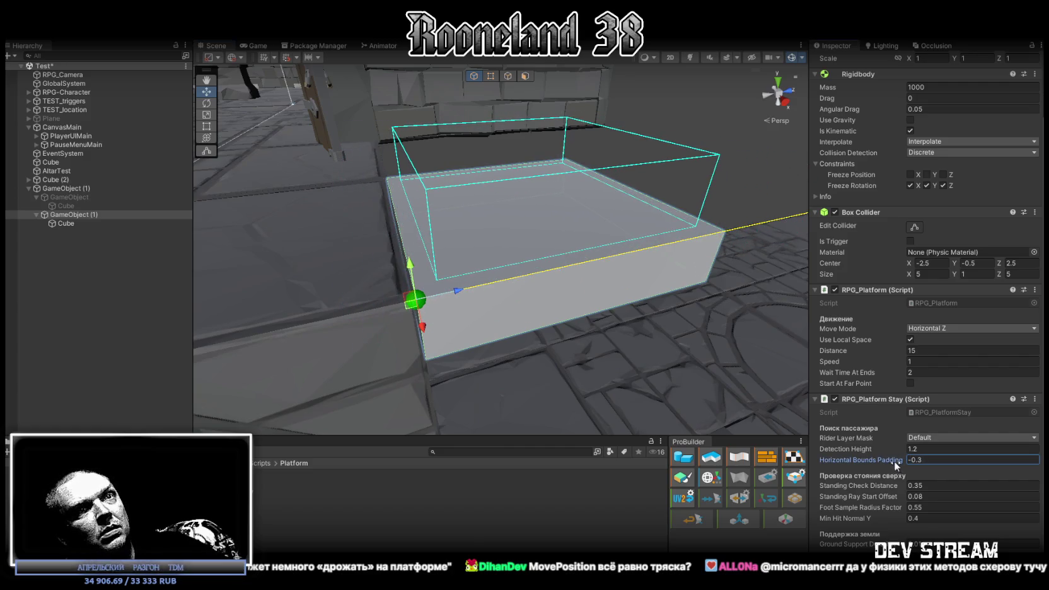
{"action": "type", "text": "0"}
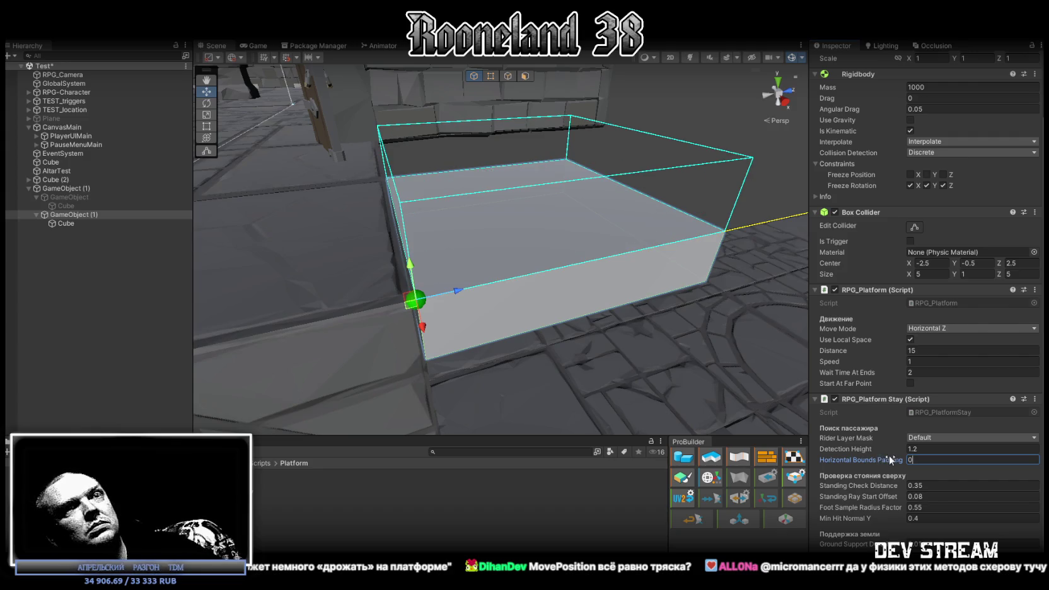
{"action": "left_click_drag", "start_coordinate": [875, 459], "coordinate": [869, 461]}
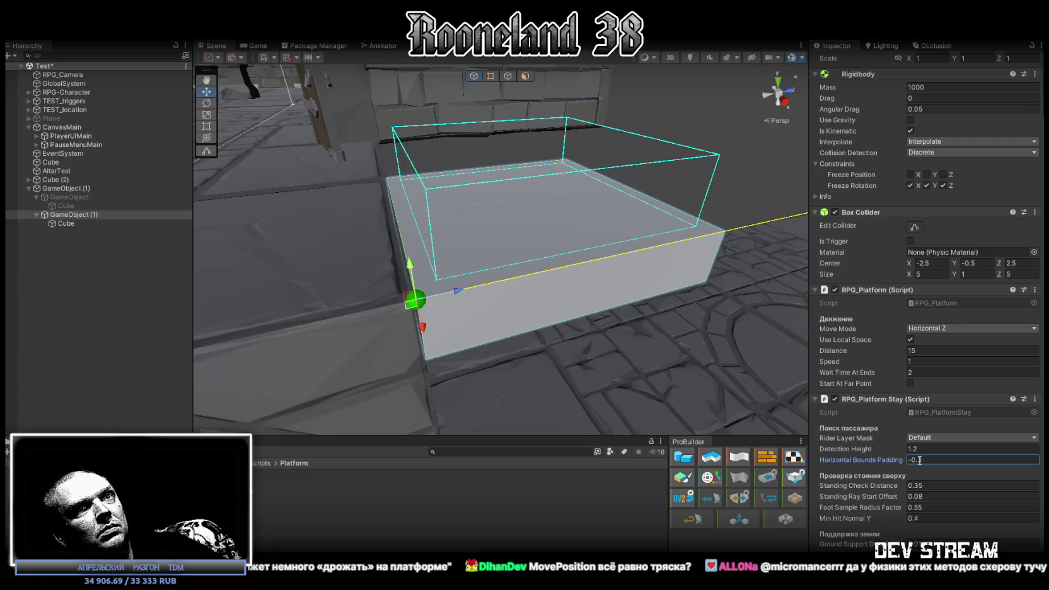
{"action": "key", "text": "BackSpace"}
{"action": "type", "text": "25"}
{"action": "mouse_move", "coordinate": [631, 315]}
{"action": "left_mouse_down"}
{"action": "mouse_move", "coordinate": [681, 364]}
{"action": "mouse_move", "coordinate": [869, 442]}
{"action": "left_mouse_up"}
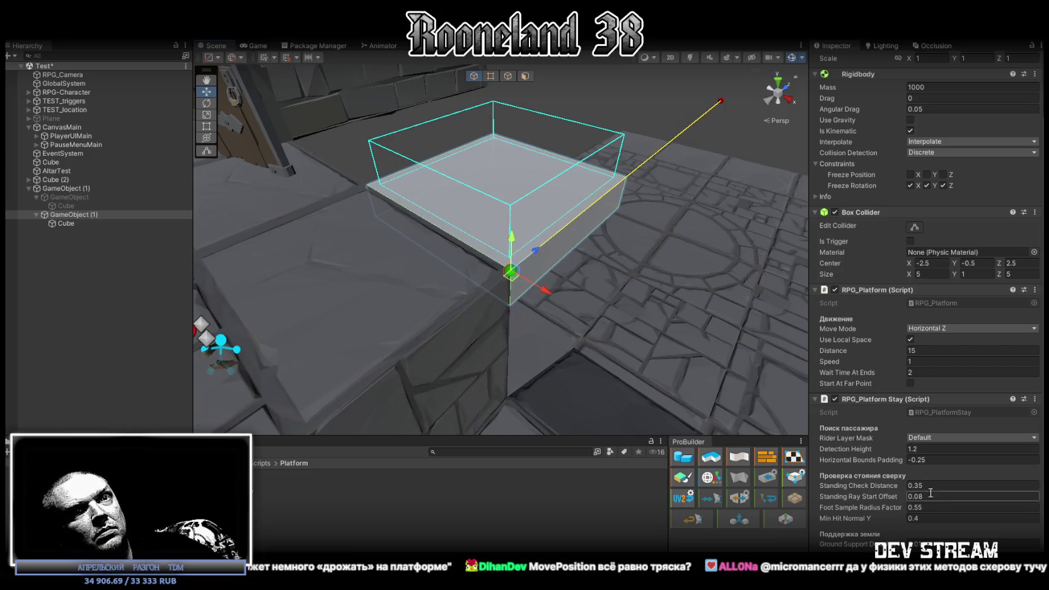
{"action": "left_click_drag", "start_coordinate": [800, 416], "coordinate": [684, 341]}
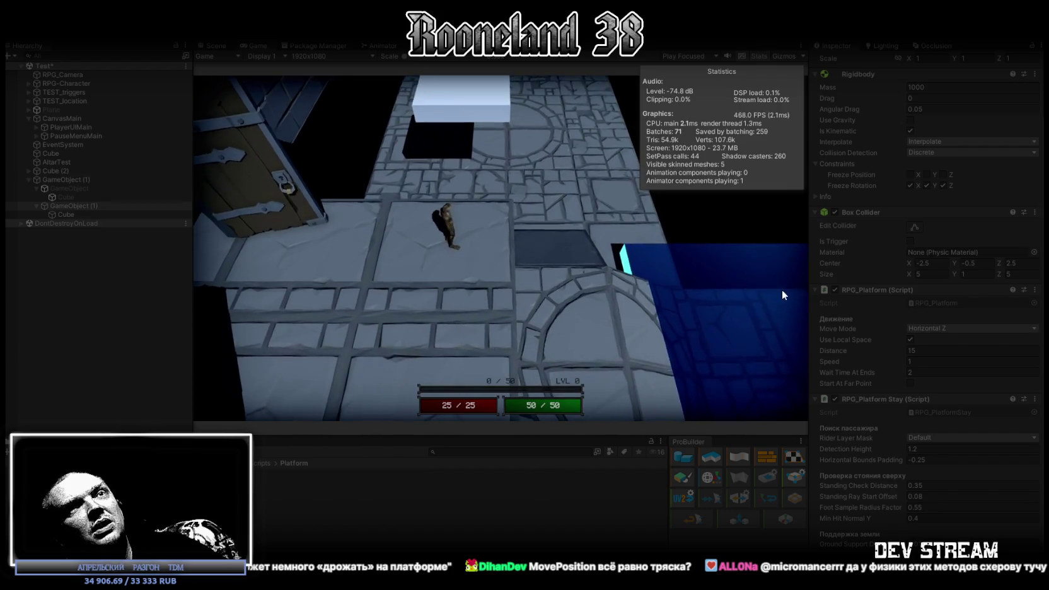
During play, set the platform's Mass to 1 and move the character onto it.
{"action": "scroll", "coordinate": [882, 340], "scroll_direction": "up", "scroll_amount": 2}
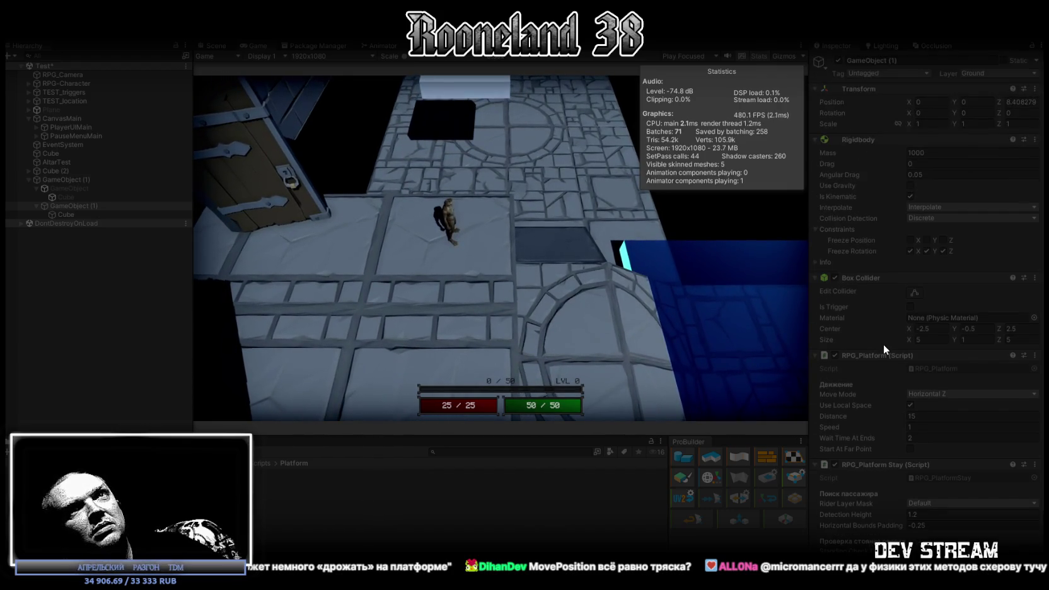
{"action": "left_click", "coordinate": [937, 153]}
{"action": "type", "text": "5"}
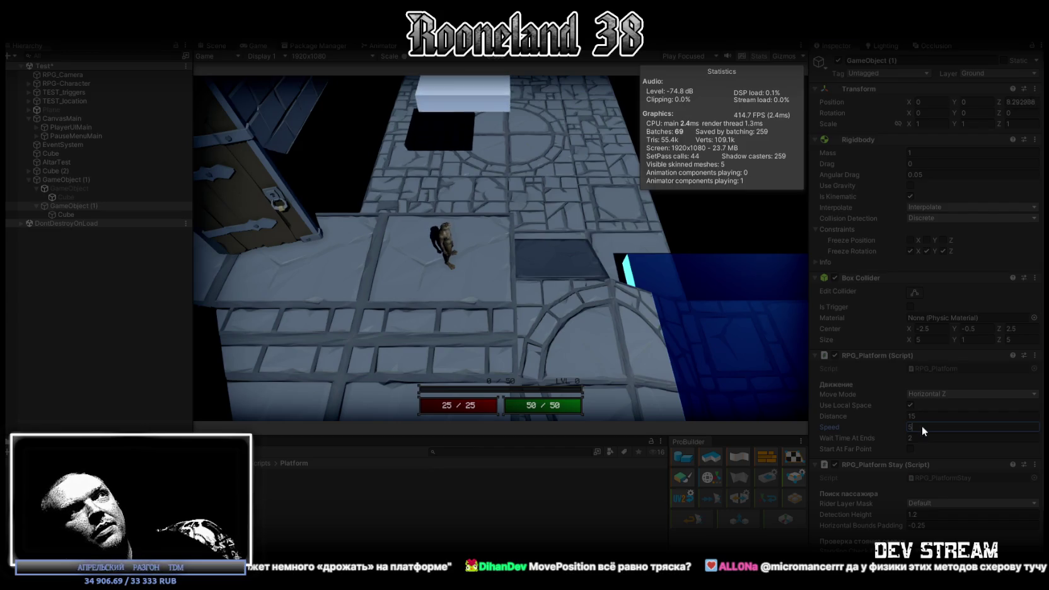
{"action": "type", "text": "1"}
{"action": "left_click", "coordinate": [519, 220]}
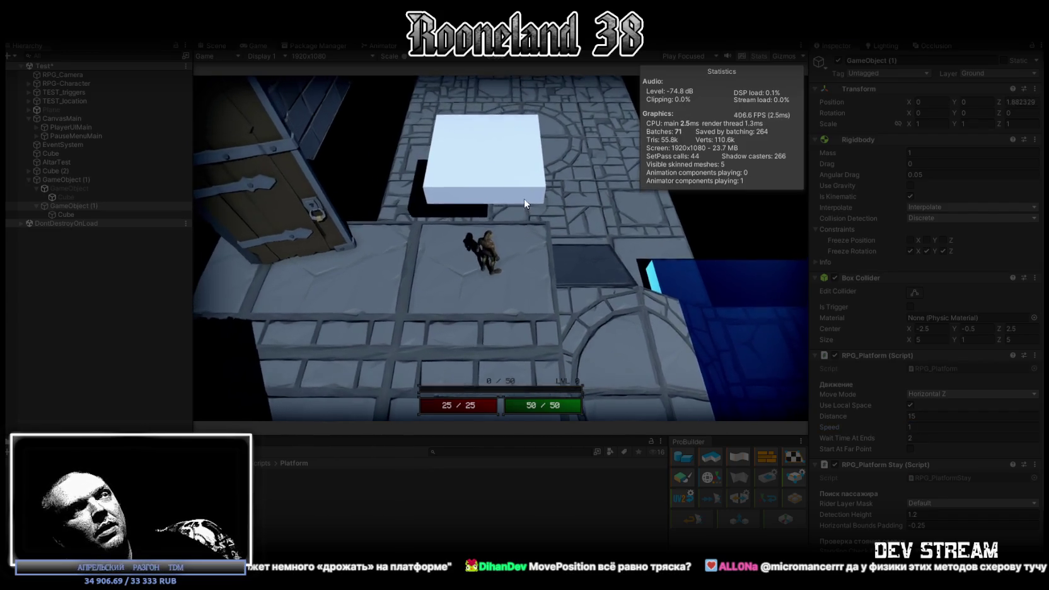
{"action": "key", "text": "space"}
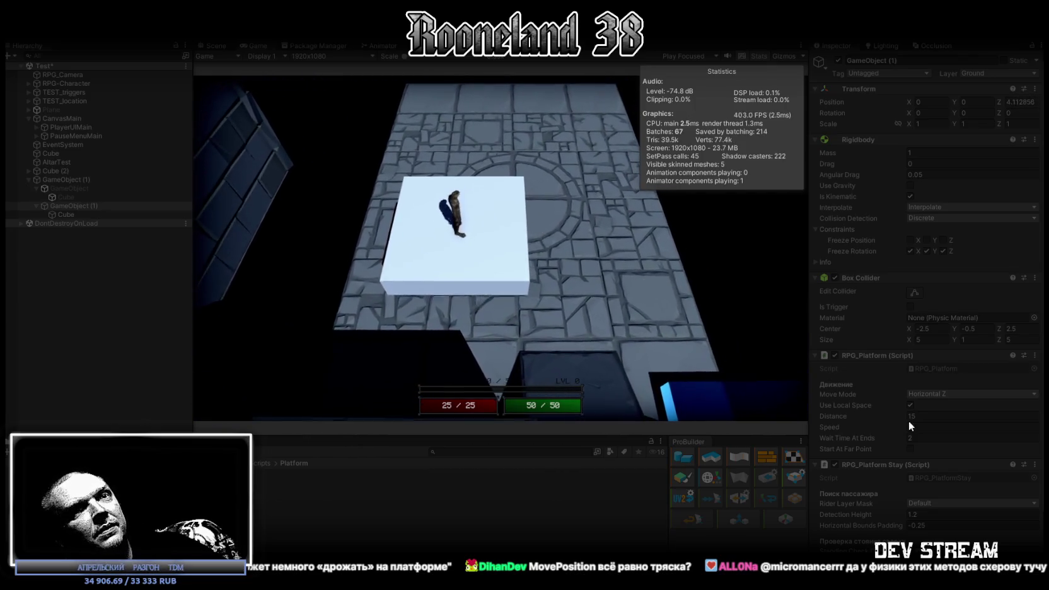
Try a Horizontal Bounds Padding of 1, then restore it to -0.25.
{"action": "double_click", "coordinate": [954, 525]}
{"action": "type", "text": "1"}
{"action": "key", "text": "Return"}
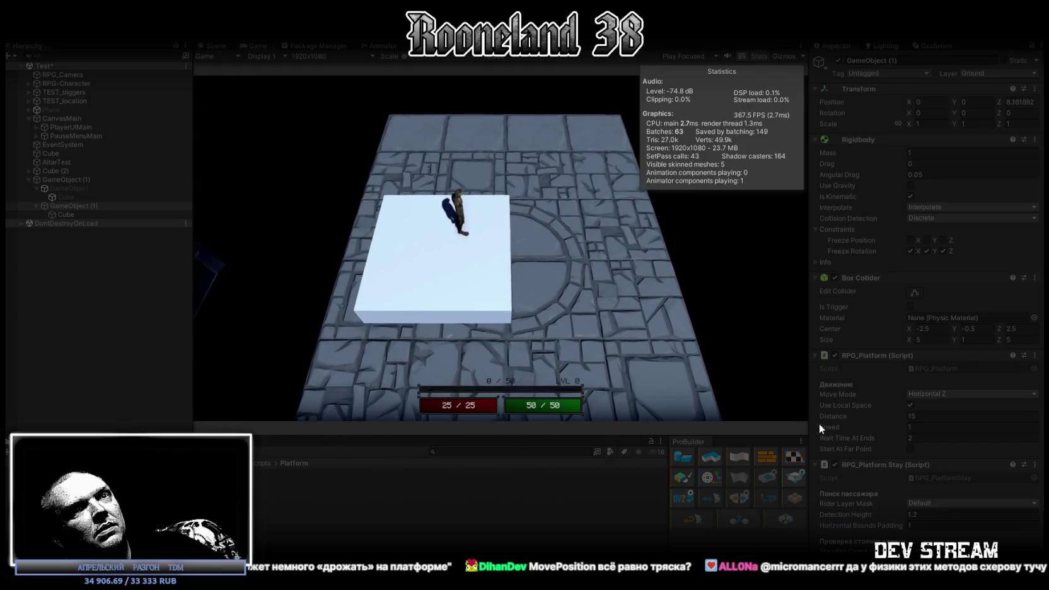
{"action": "left_click", "coordinate": [937, 524]}
{"action": "type", "text": "-0.25"}
{"action": "key", "text": "Return"}
Set Detection Height to 0.2 and the Rider Layer Mask to Everything.
{"action": "scroll", "coordinate": [943, 506], "scroll_direction": "down", "scroll_amount": 3}
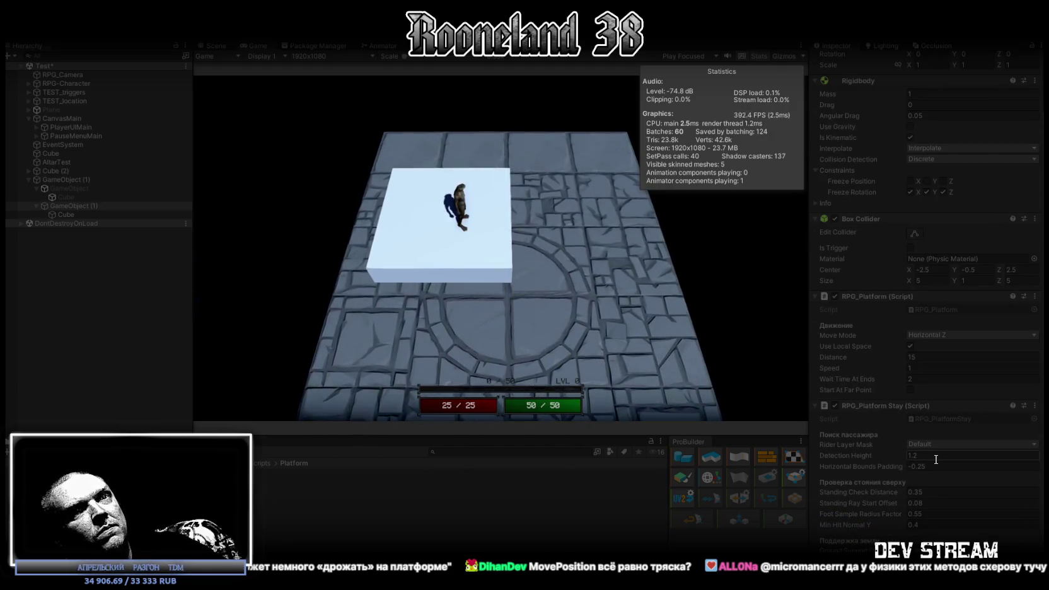
{"action": "left_click", "coordinate": [911, 455]}
{"action": "type", "text": "0.2"}
{"action": "left_click", "coordinate": [949, 444]}
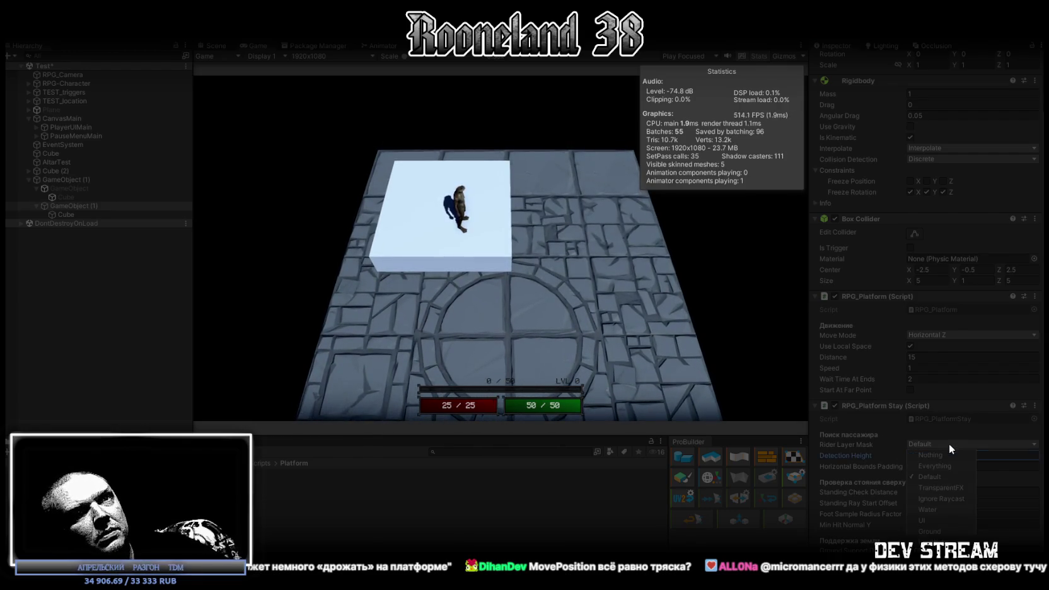
{"action": "left_click", "coordinate": [938, 469]}
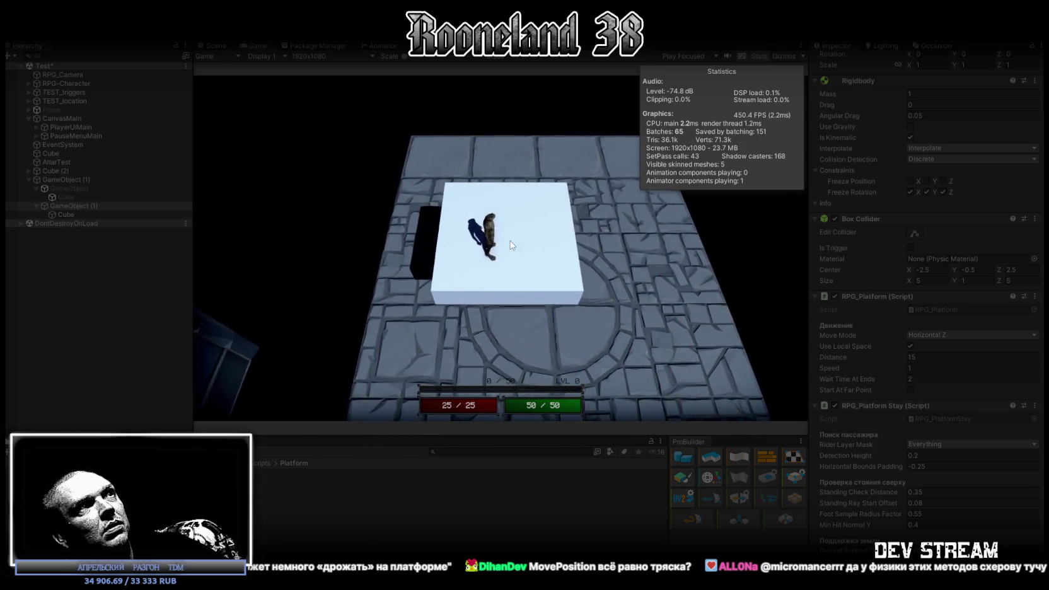
Change the platform Speed to 5, then settle it at 1 and return to the Scene view.
{"action": "left_click", "coordinate": [924, 368]}
{"action": "type", "text": "5"}
{"action": "left_click", "coordinate": [458, 297]}
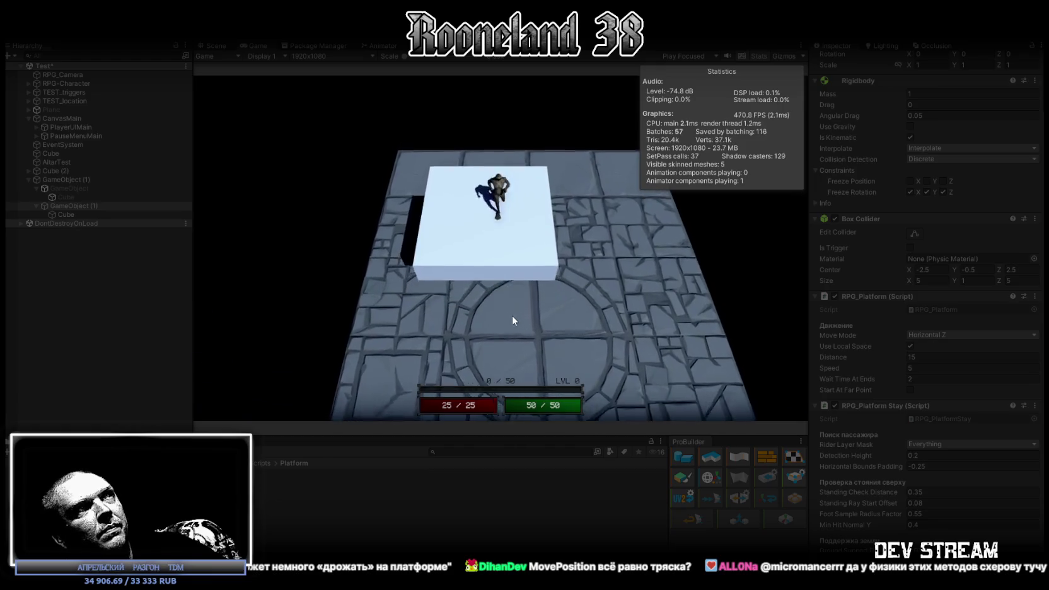
{"action": "left_click", "coordinate": [925, 368]}
{"action": "type", "text": "1"}
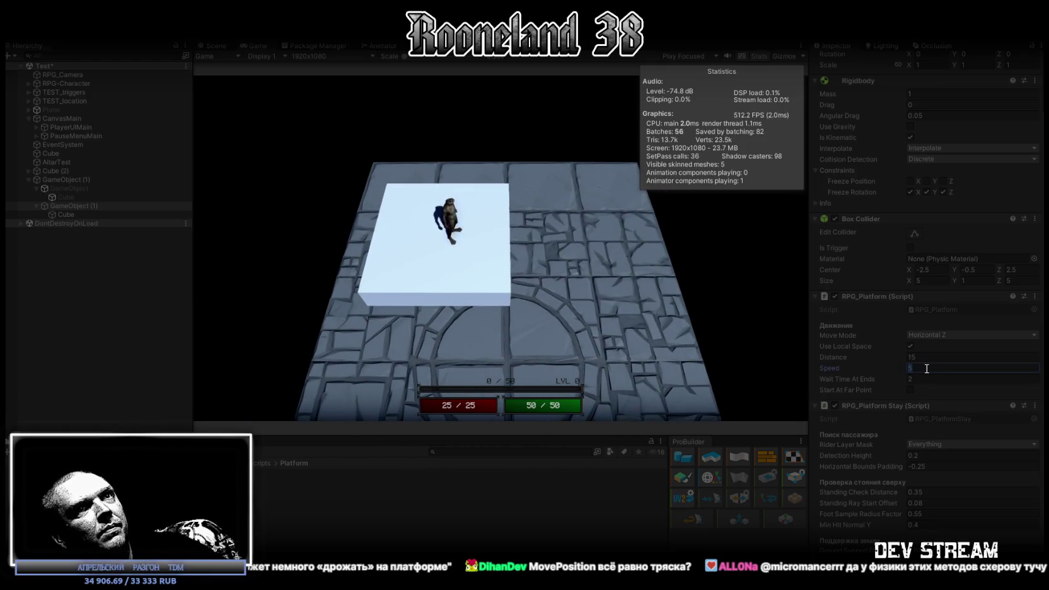
{"action": "key", "text": "Return"}
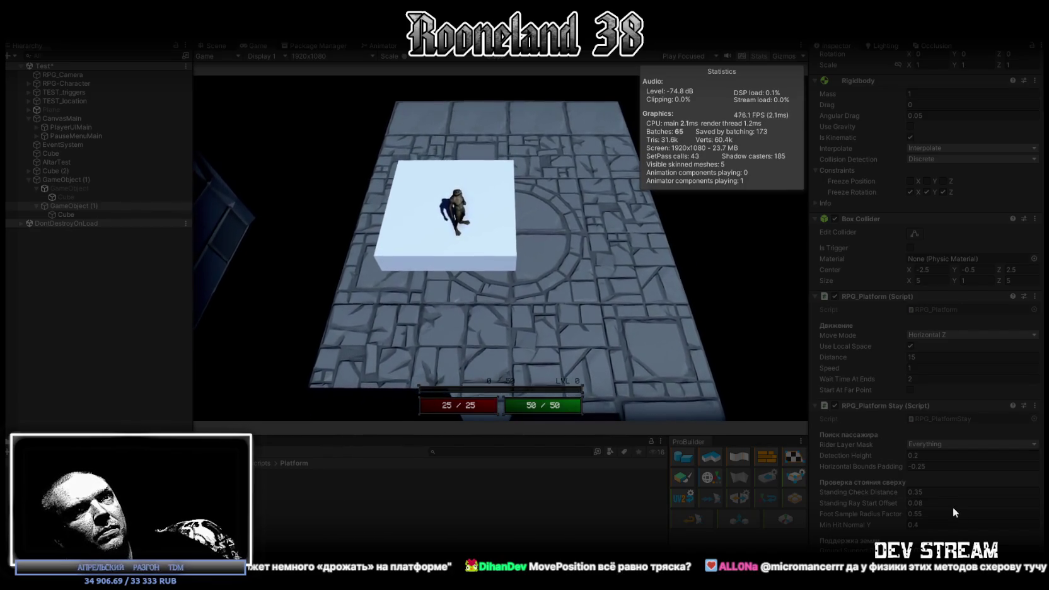
{"action": "scroll", "coordinate": [946, 517], "scroll_direction": "down", "scroll_amount": 1}
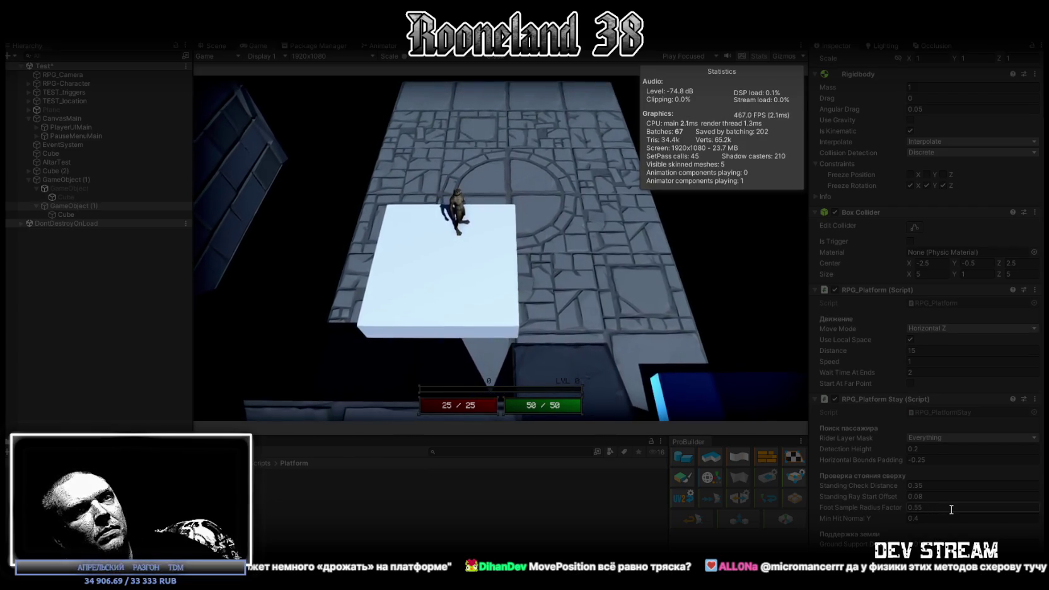
{"action": "left_click", "coordinate": [215, 46]}
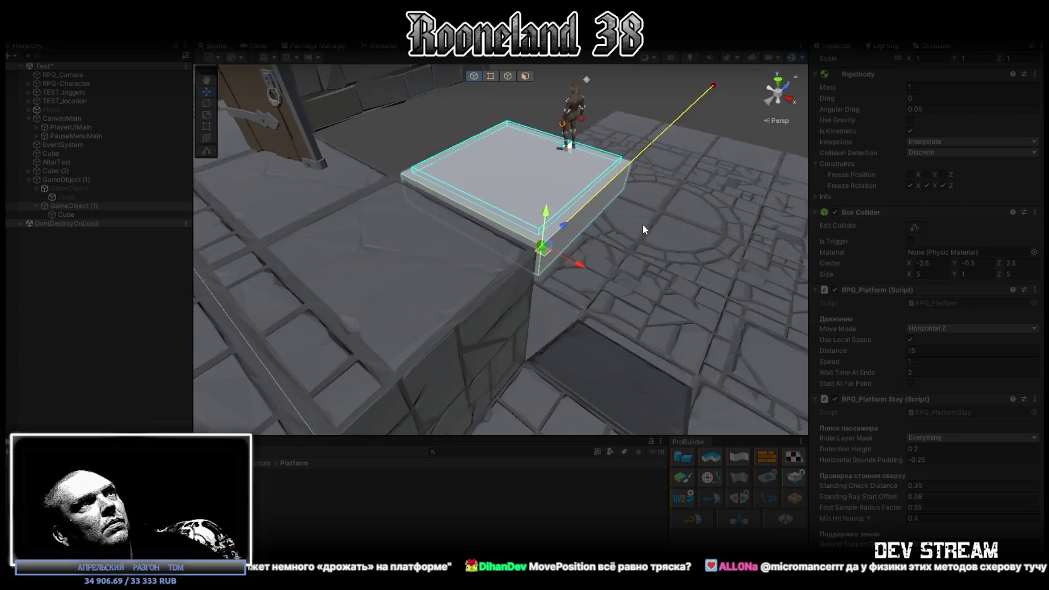
{"action": "left_click_drag", "start_coordinate": [609, 209], "coordinate": [498, 220]}
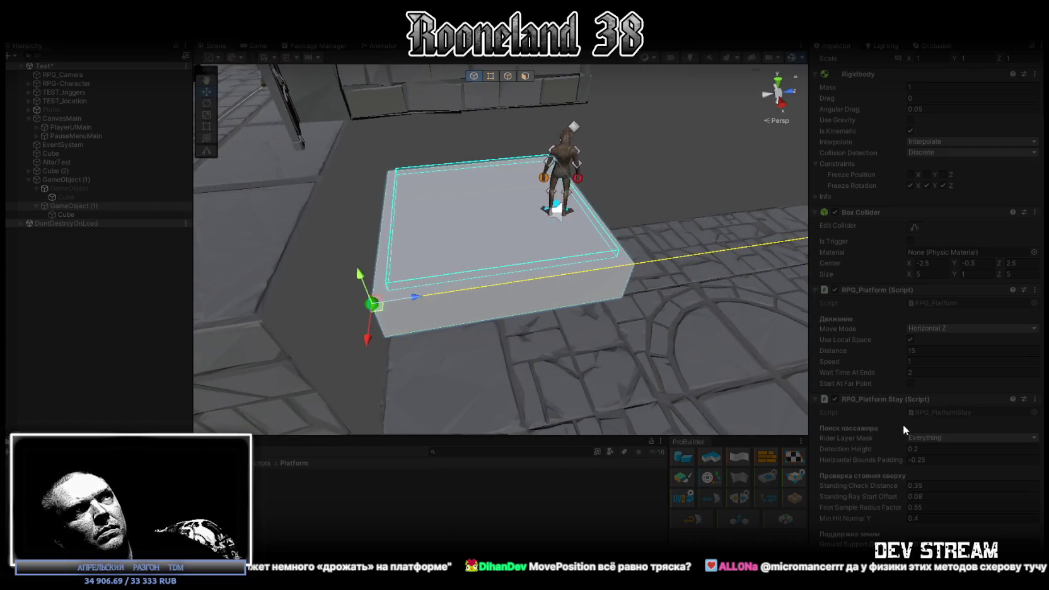
{"action": "left_click_drag", "start_coordinate": [662, 265], "coordinate": [669, 260]}
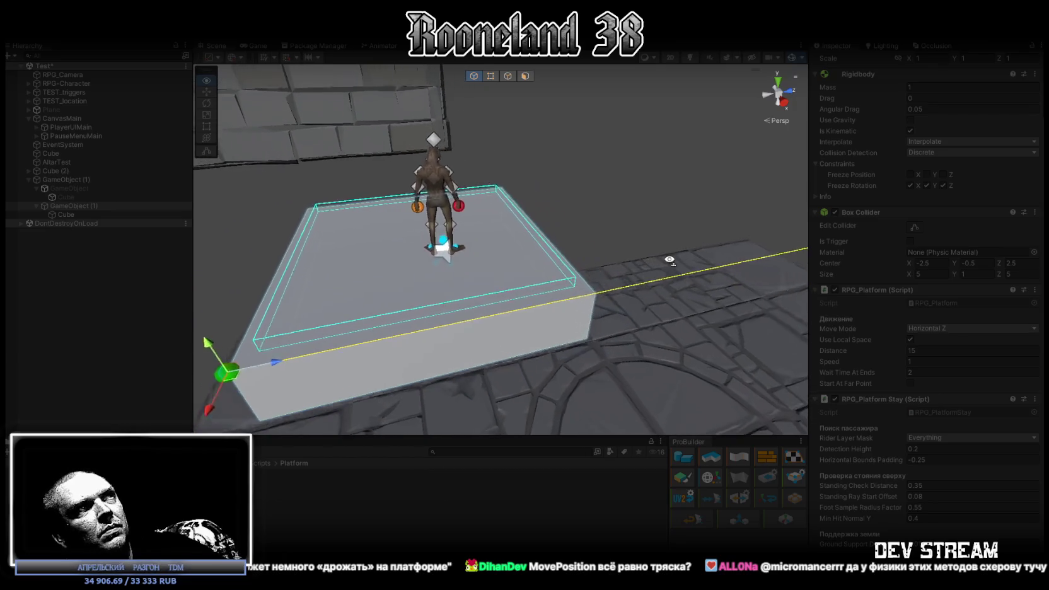
{"action": "key", "text": "f"}
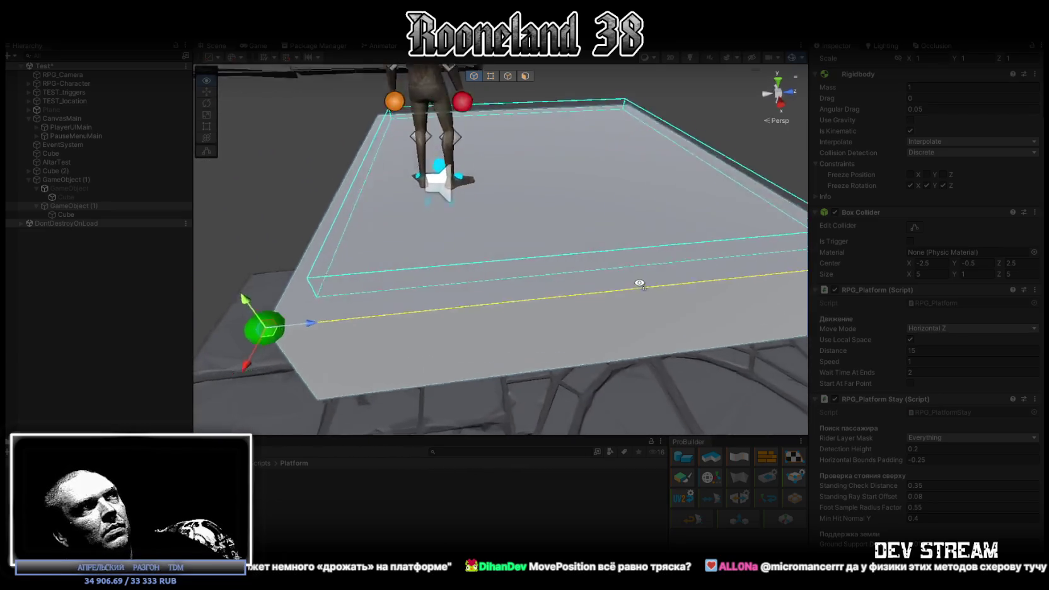
{"action": "mouse_move", "coordinate": [469, 290]}
{"action": "left_mouse_down"}
{"action": "mouse_move", "coordinate": [524, 271]}
{"action": "mouse_move", "coordinate": [499, 253]}
{"action": "mouse_move", "coordinate": [527, 290]}
{"action": "mouse_move", "coordinate": [667, 266]}
{"action": "left_mouse_up"}
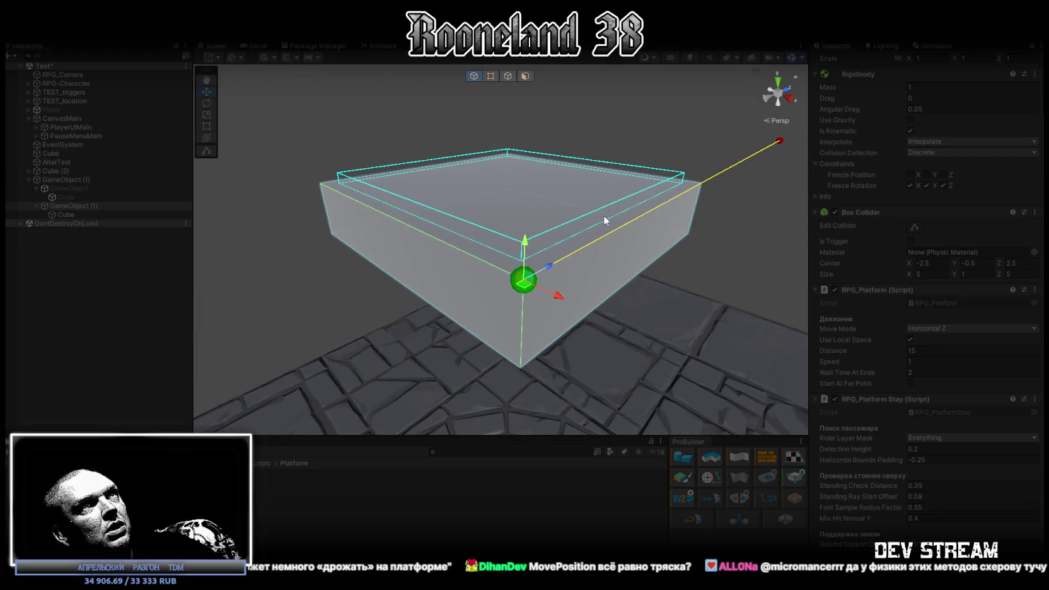
{"action": "mouse_move", "coordinate": [653, 240]}
{"action": "left_mouse_down"}
{"action": "mouse_move", "coordinate": [709, 234]}
{"action": "mouse_move", "coordinate": [474, 270]}
{"action": "mouse_move", "coordinate": [590, 255]}
{"action": "left_mouse_up"}
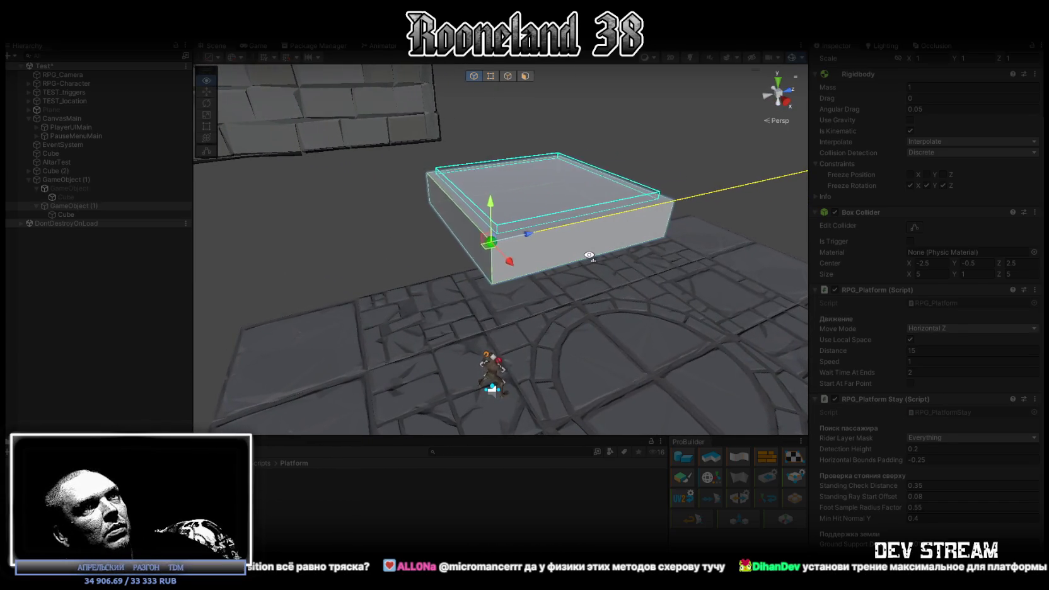
{"action": "scroll", "coordinate": [587, 264], "scroll_direction": "up", "scroll_amount": 3}
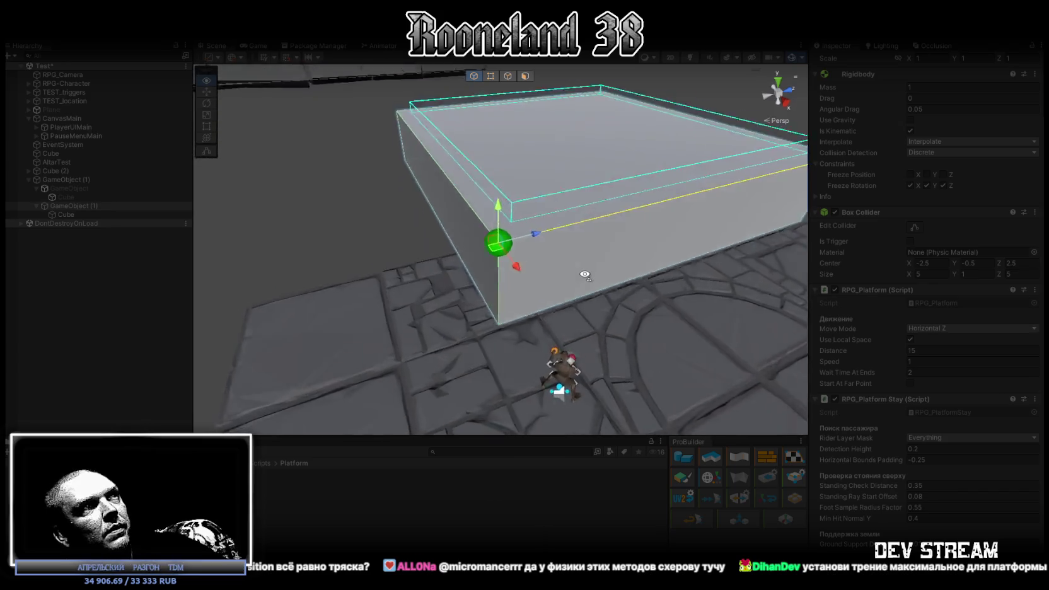
{"action": "scroll", "coordinate": [574, 277], "scroll_direction": "up", "scroll_amount": 5}
{"action": "scroll", "coordinate": [551, 281], "scroll_direction": "down", "scroll_amount": 5}
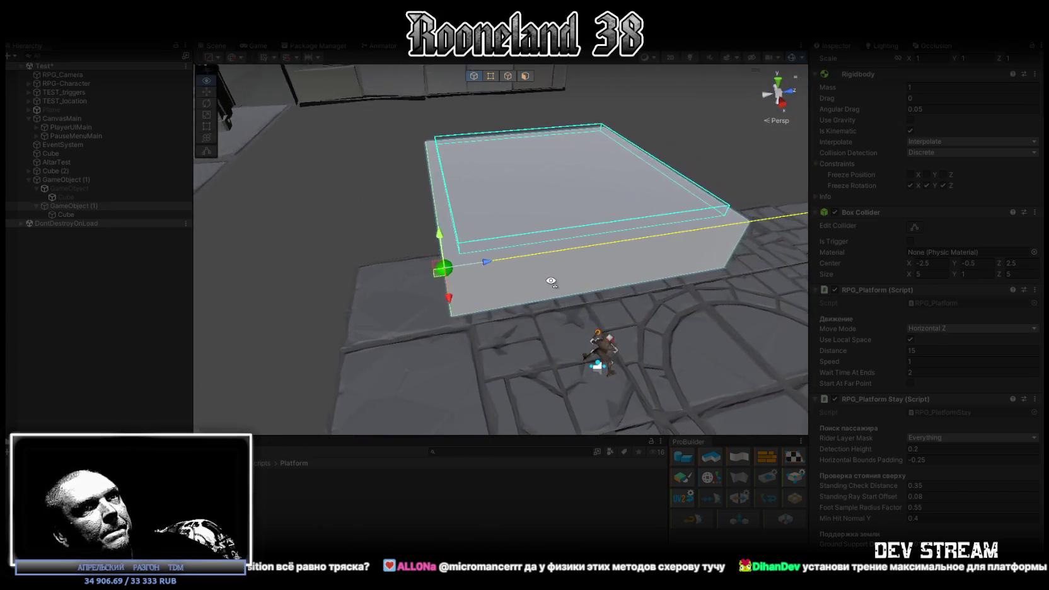
{"action": "left_click_drag", "start_coordinate": [551, 282], "coordinate": [515, 293]}
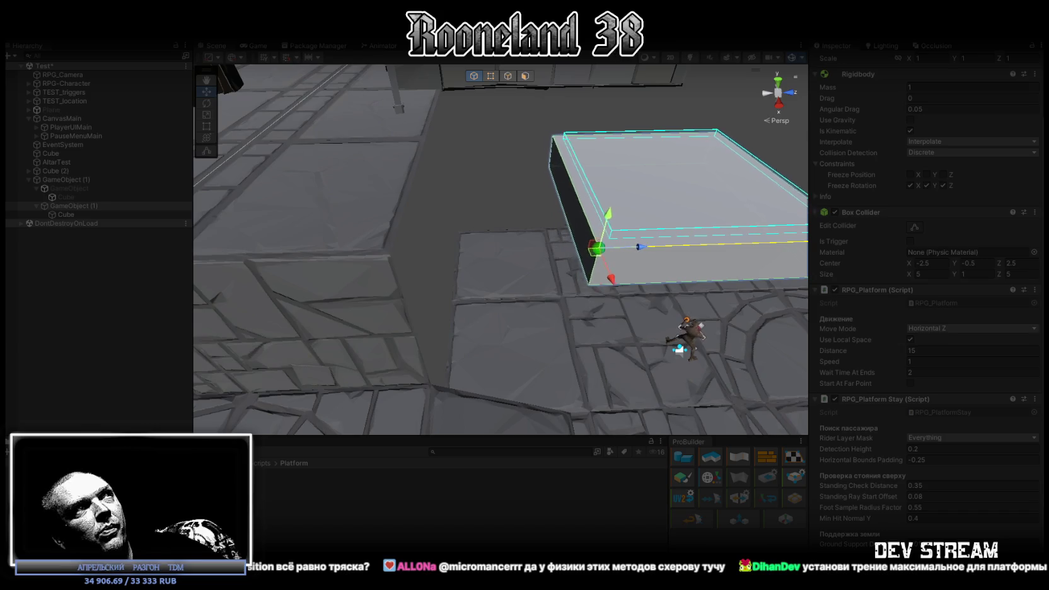
{"action": "key", "text": "ctrl+p"}
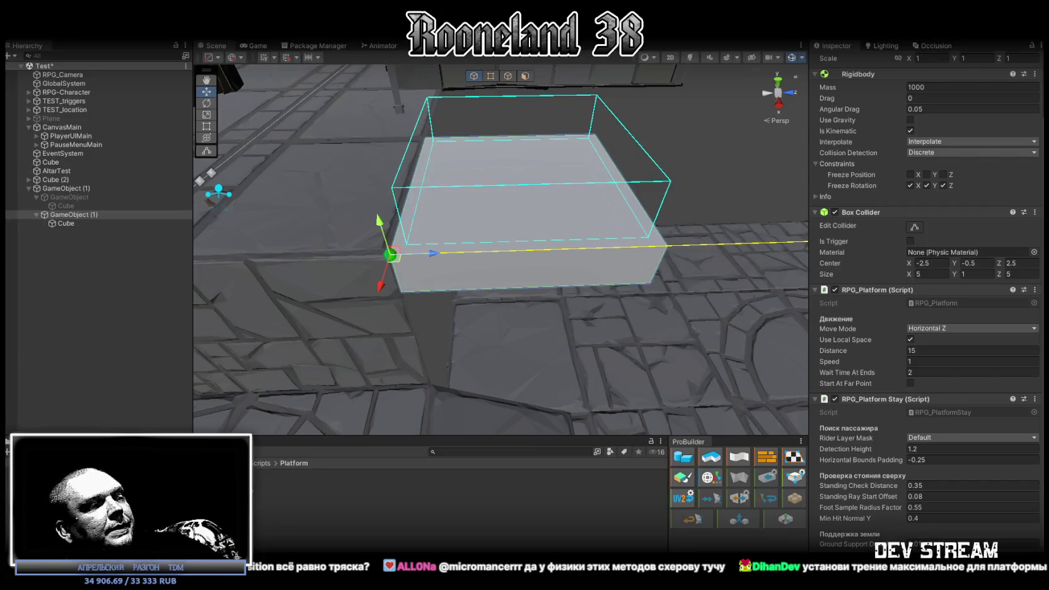
{"action": "key", "text": "alt+Tab"}
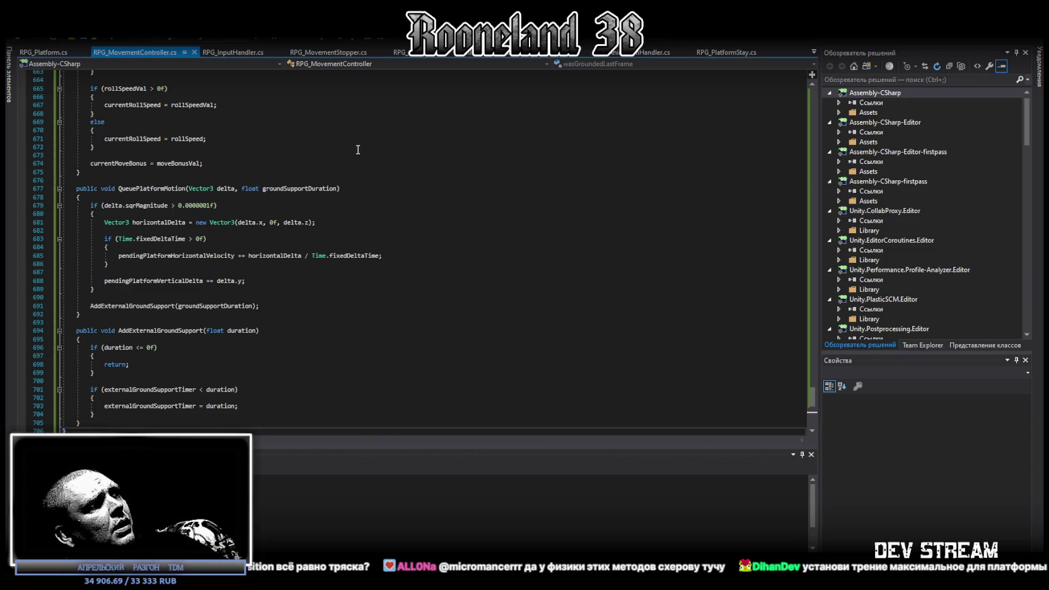
Undo the latest RPG_MovementController edit and restore the full 153-line RPG_Platform code.
{"action": "key", "text": "ctrl+z"}
{"action": "key", "text": "ctrl+z"}
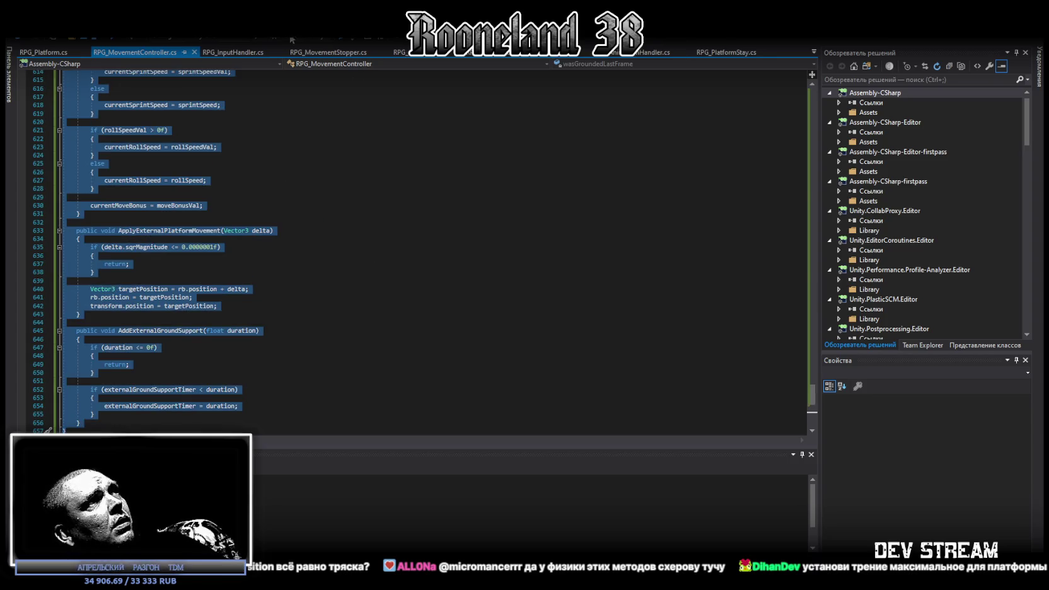
{"action": "left_click", "coordinate": [35, 53]}
{"action": "scroll", "coordinate": [359, 218], "scroll_direction": "down", "scroll_amount": 15}
{"action": "key", "text": "ctrl+z"}
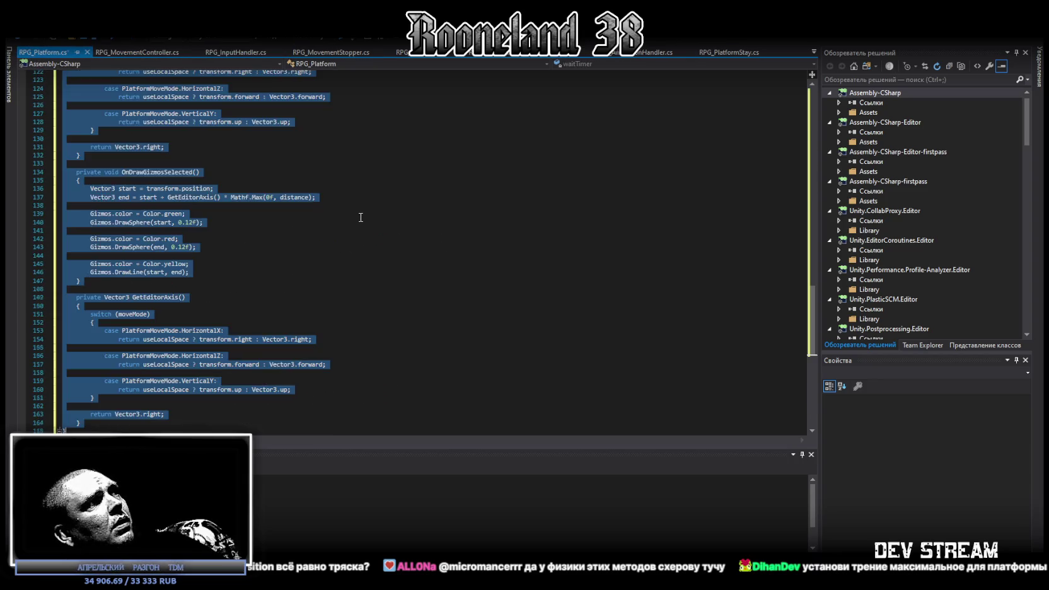
{"action": "key", "text": "ctrl+z"}
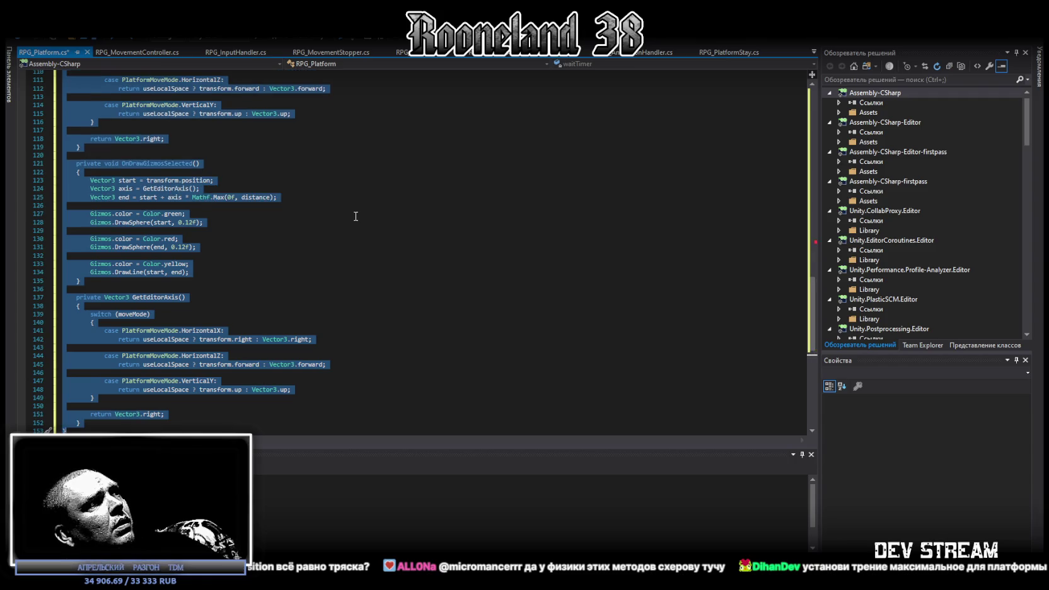
{"action": "key", "text": "ctrl+z"}
{"action": "key", "text": "ctrl+v"}
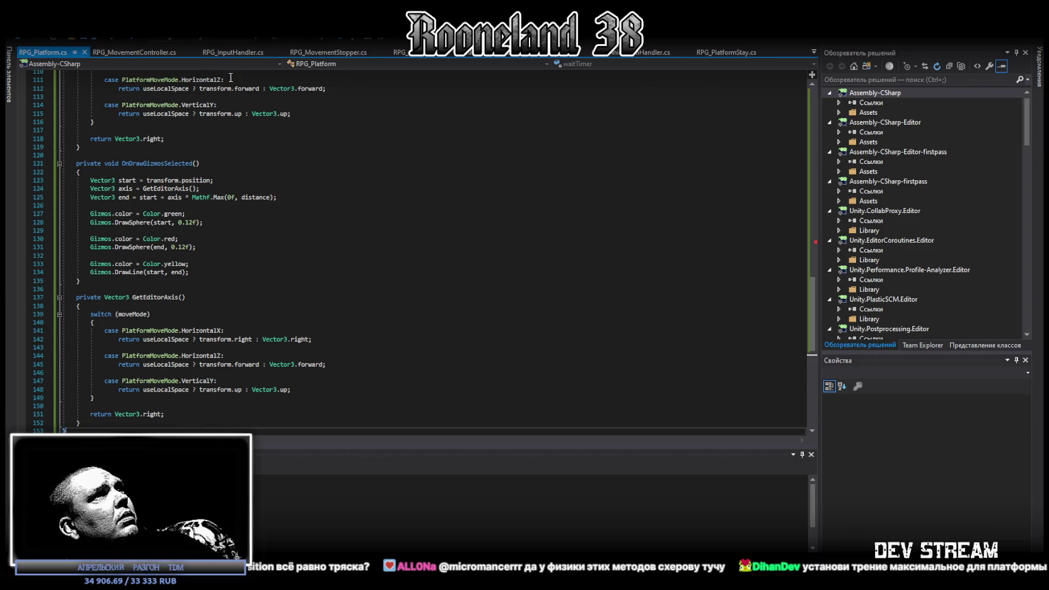
Restore the 184-line RPG_PlatformStay code and go back to Unity to recompile.
{"action": "left_click", "coordinate": [815, 52]}
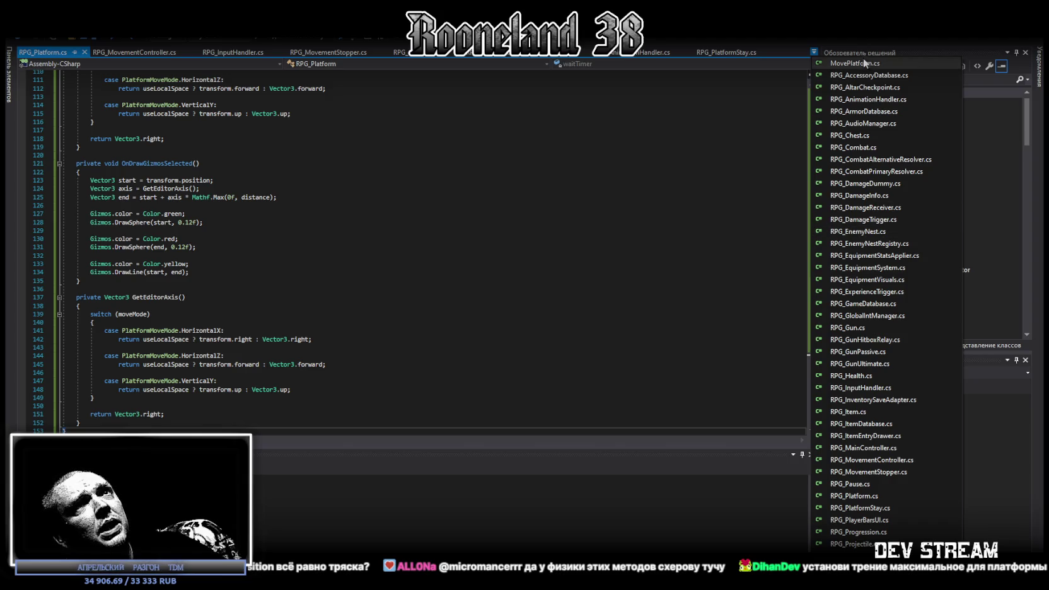
{"action": "scroll", "coordinate": [943, 422], "scroll_direction": "down", "scroll_amount": 2}
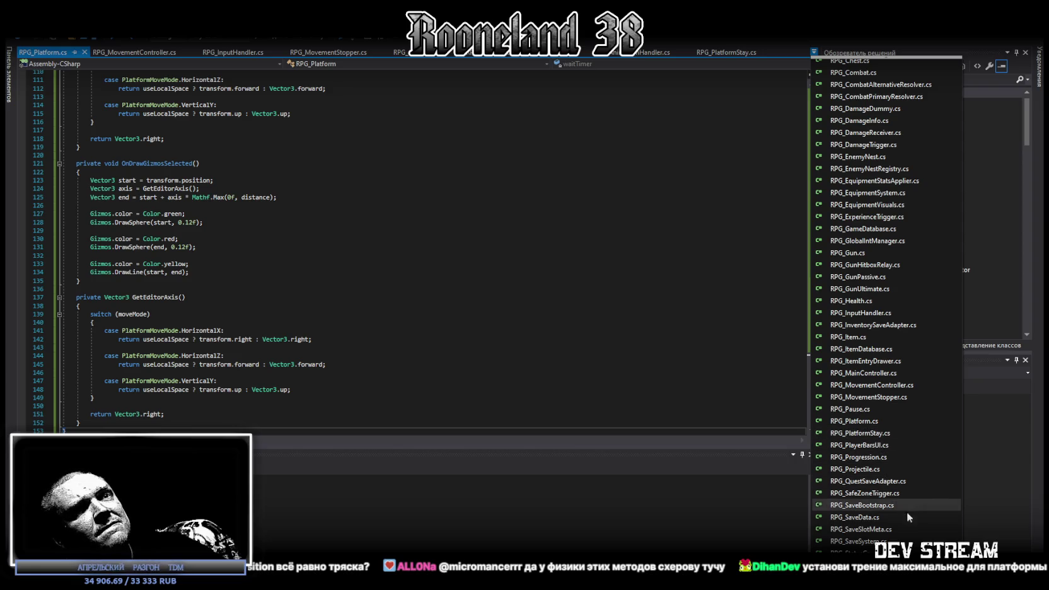
{"action": "left_click", "coordinate": [867, 434]}
{"action": "key", "text": "ctrl+a"}
{"action": "key", "text": "ctrl+v"}
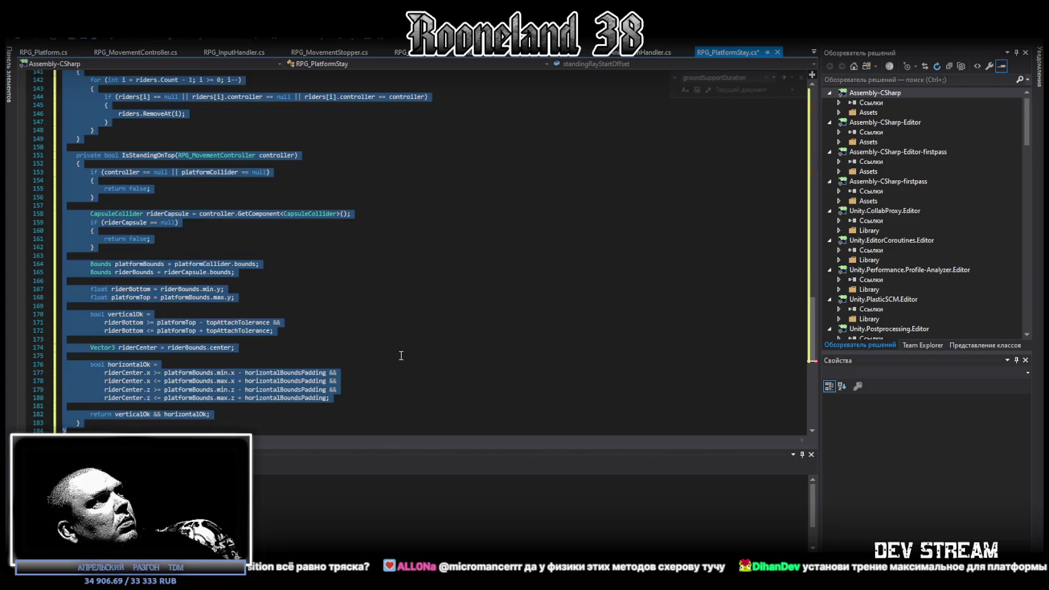
{"action": "key", "text": "ctrl+z"}
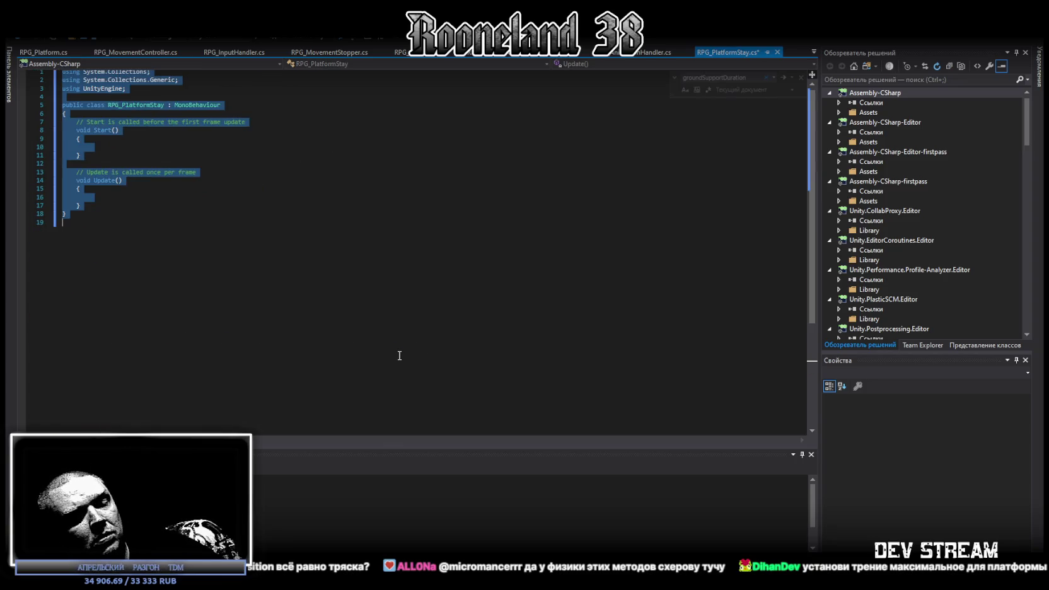
{"action": "key", "text": "ctrl+v"}
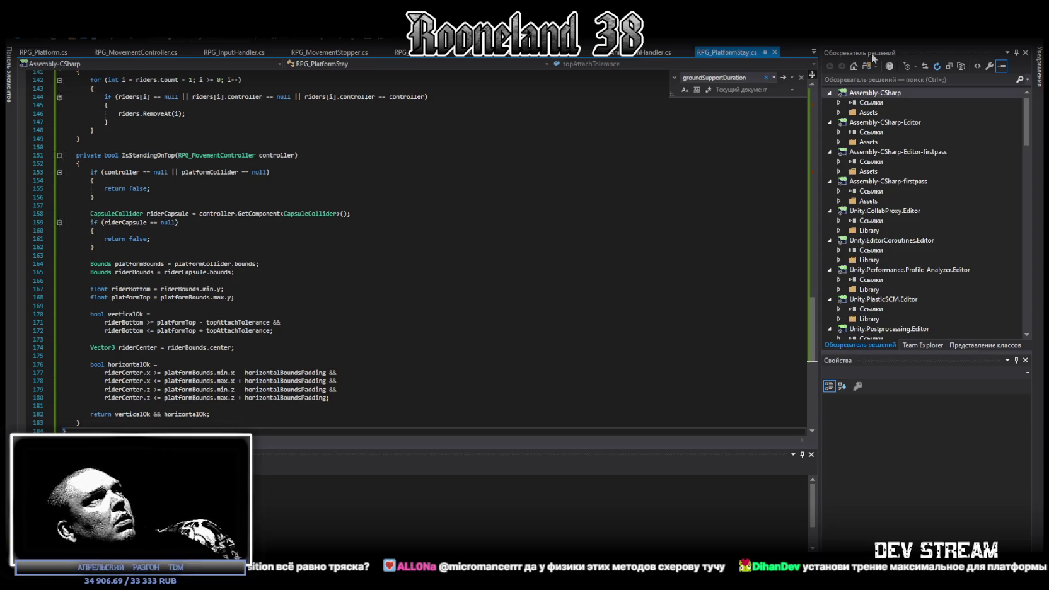
{"action": "key", "text": "alt+Tab"}
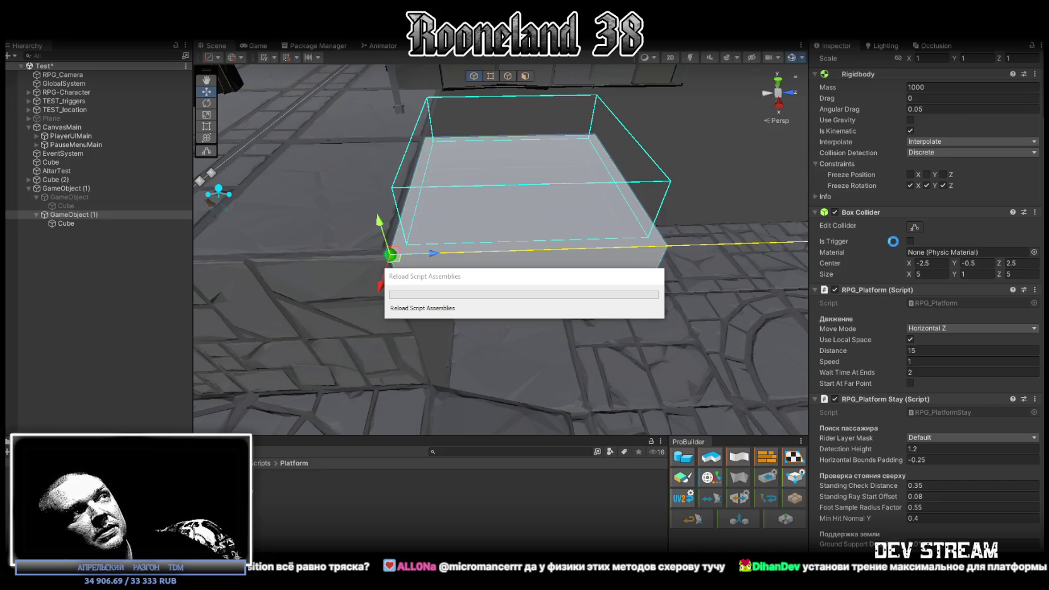
Play-test in a maximized Game view with platform Speed lowered to 0.5, then stop play.
{"action": "mouse_move", "coordinate": [605, 208]}
{"action": "left_mouse_down"}
{"action": "mouse_move", "coordinate": [559, 196]}
{"action": "mouse_move", "coordinate": [543, 208]}
{"action": "left_mouse_up"}
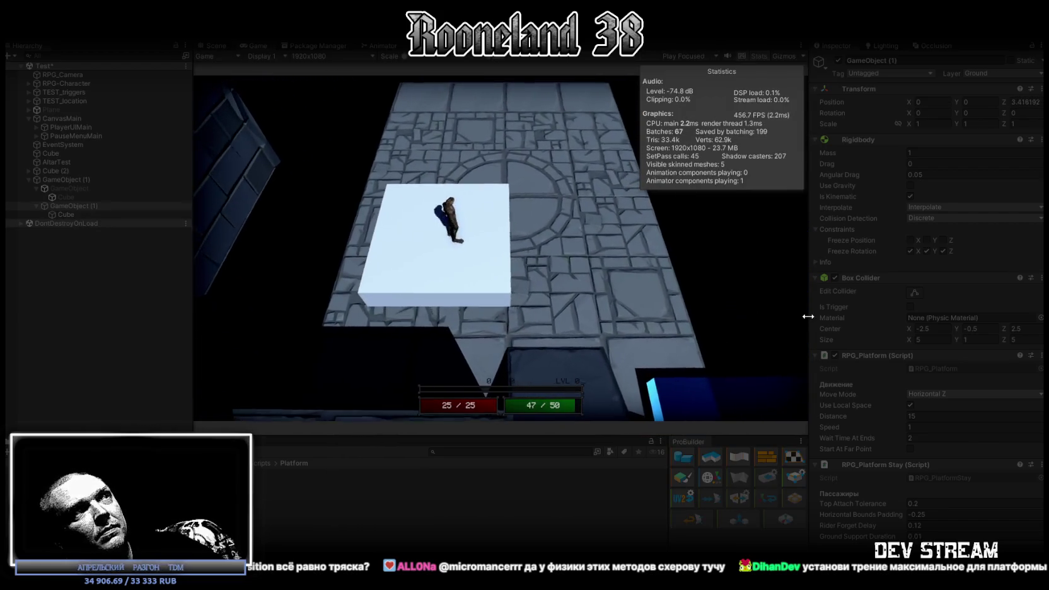
{"action": "double_click", "coordinate": [253, 44]}
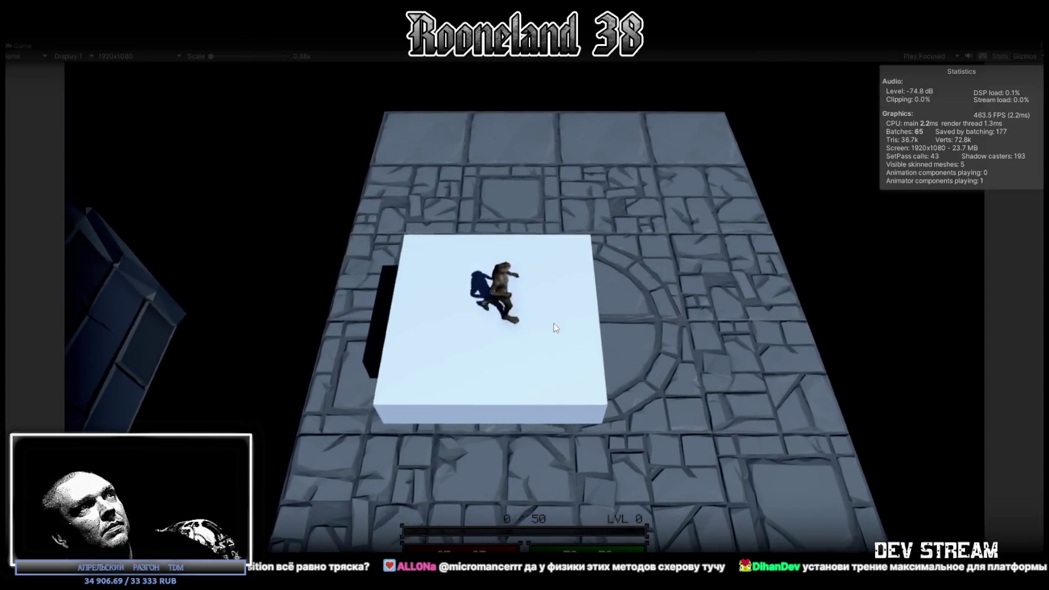
{"action": "double_click", "coordinate": [25, 46]}
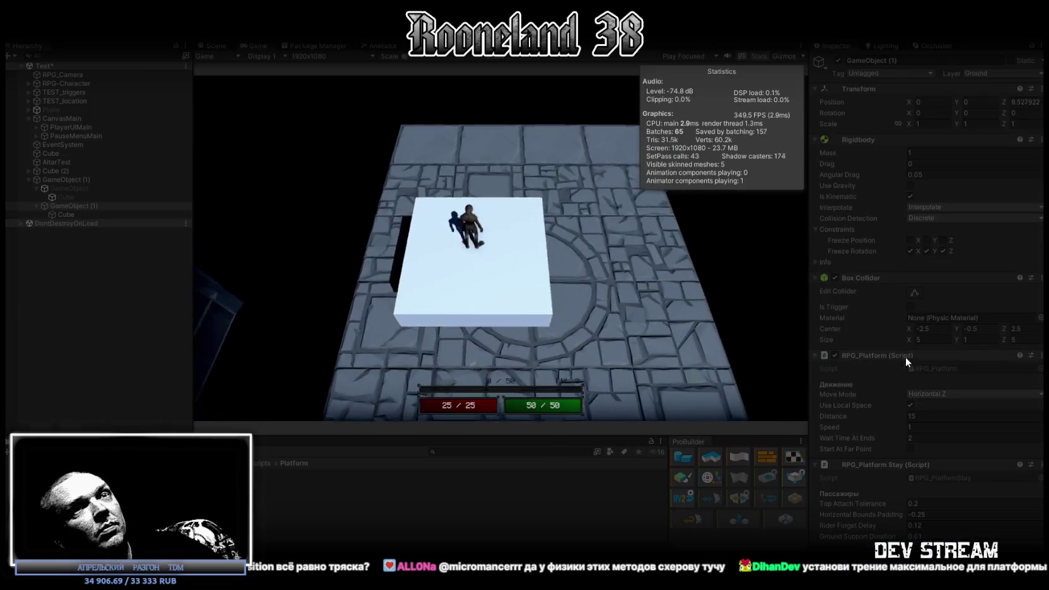
{"action": "left_click", "coordinate": [944, 429]}
{"action": "type", "text": "5"}
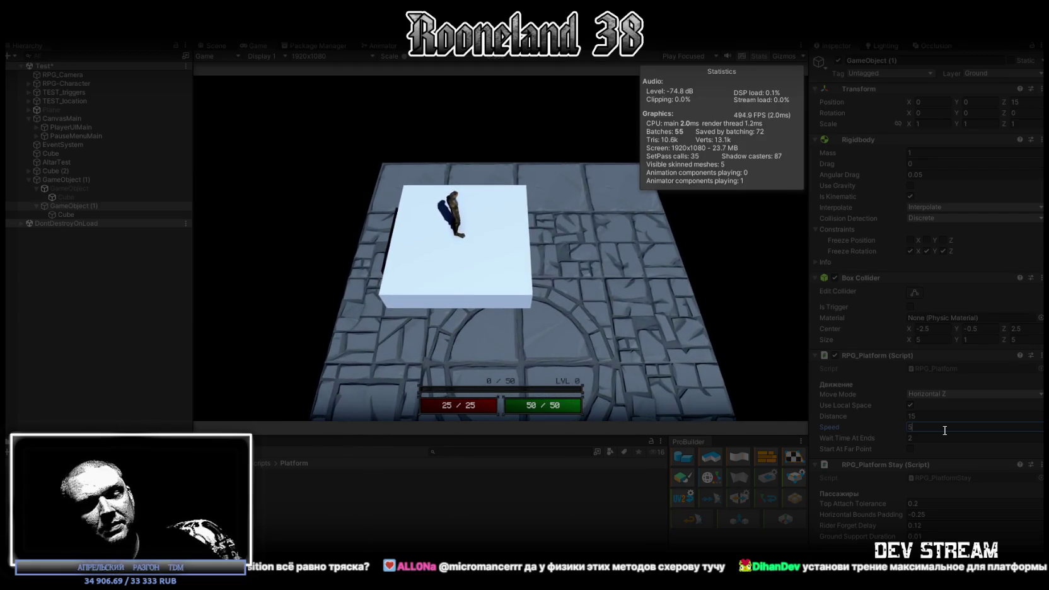
{"action": "key", "text": "Return"}
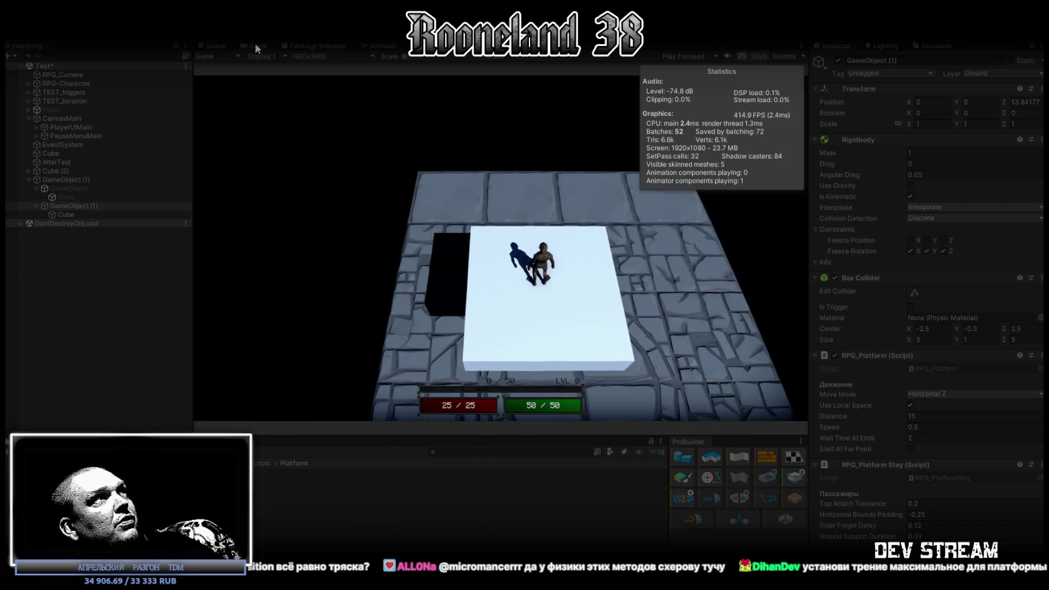
{"action": "double_click", "coordinate": [255, 44]}
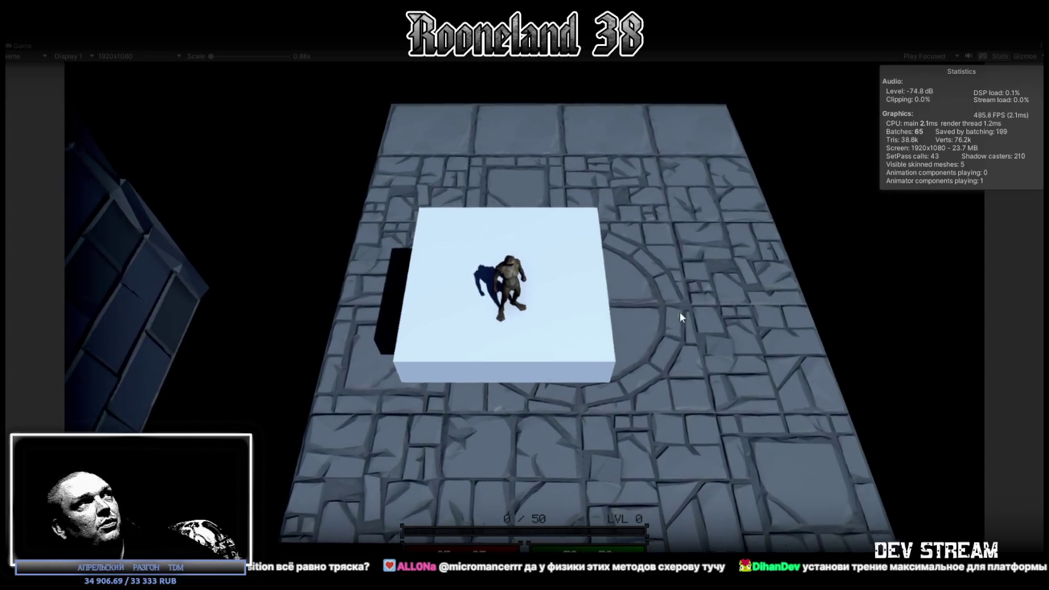
{"action": "double_click", "coordinate": [22, 45]}
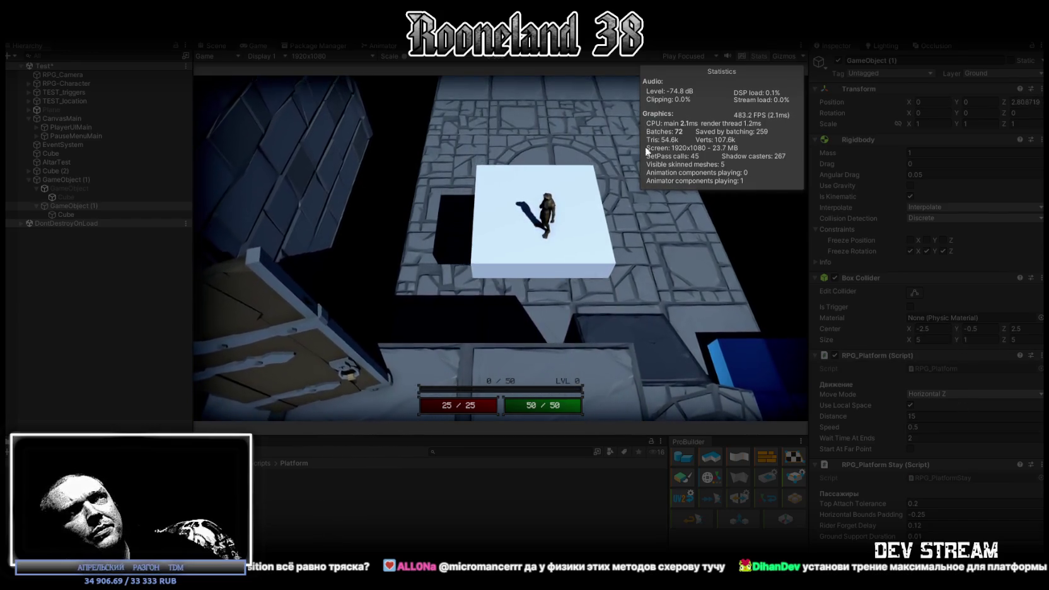
{"action": "key", "text": "ctrl+p"}
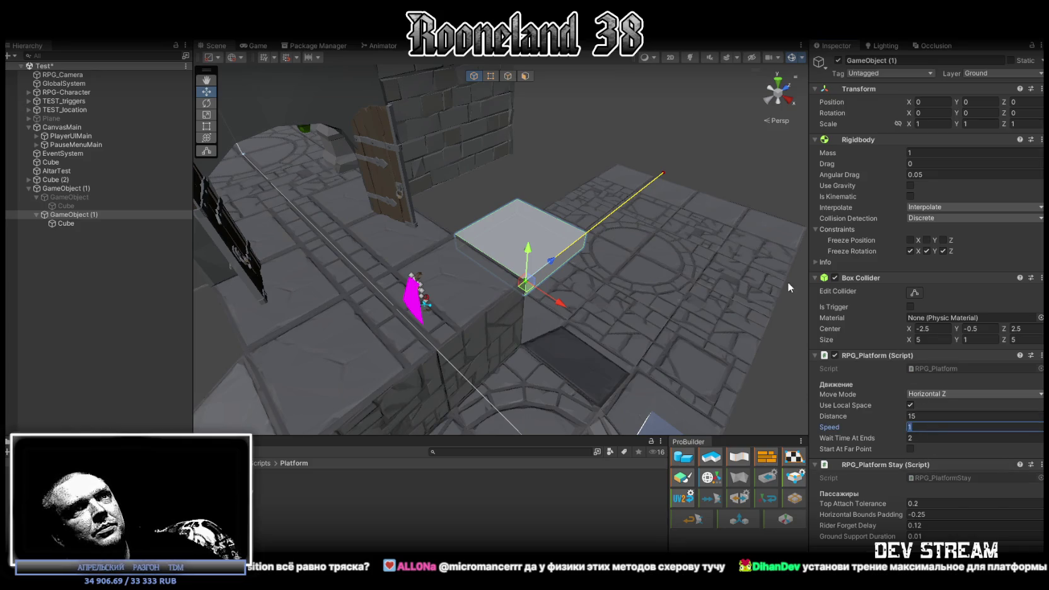
Create a new Physic Material asset in the Platform folder.
{"action": "left_click", "coordinate": [1041, 318]}
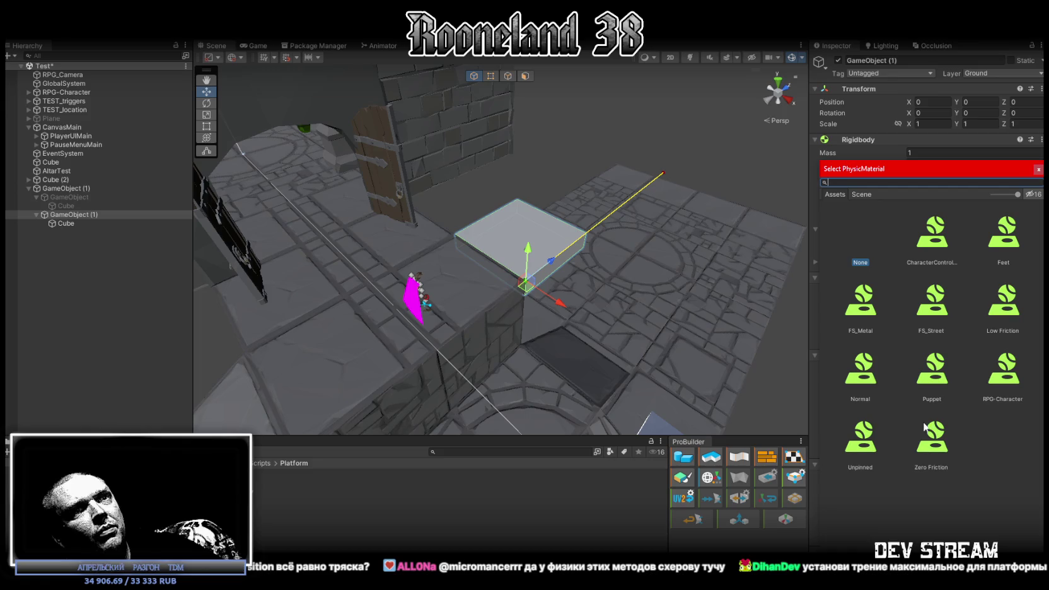
{"action": "left_click", "coordinate": [309, 497]}
{"action": "right_click", "coordinate": [310, 496]}
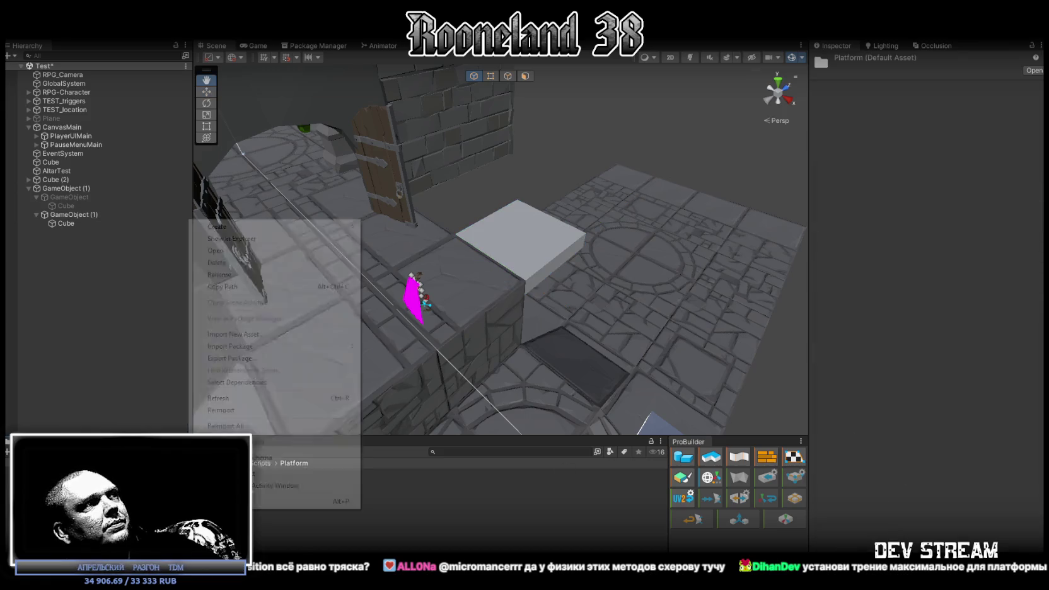
{"action": "mouse_move", "coordinate": [244, 230]}
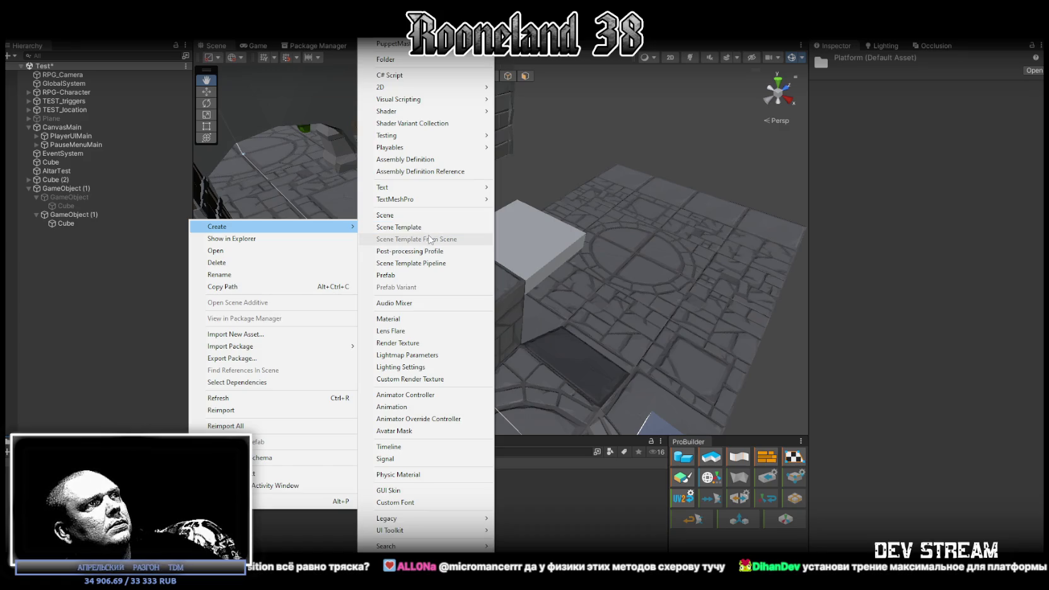
{"action": "left_click", "coordinate": [439, 474]}
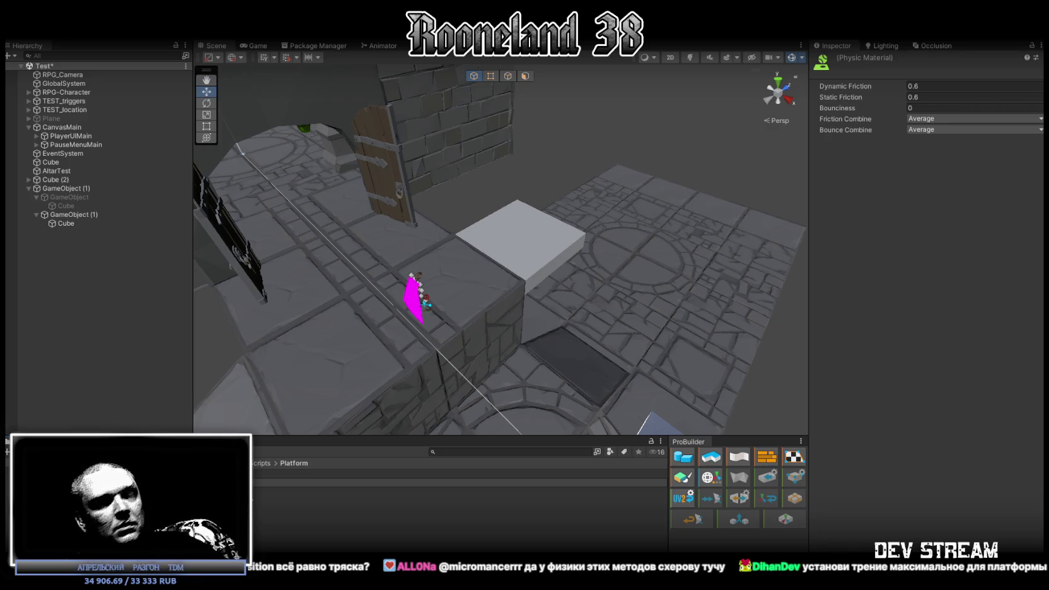
Give the Platform material Dynamic Friction 1, Static 0, Maximum friction combine and Minimum bounce combine.
{"action": "left_click", "coordinate": [460, 482]}
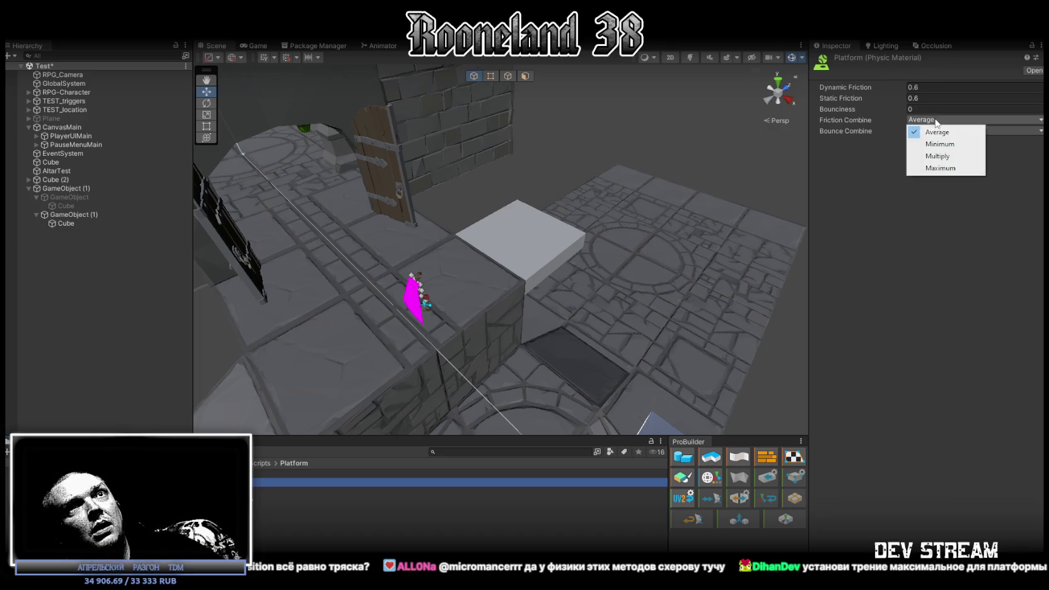
{"action": "left_click", "coordinate": [959, 168]}
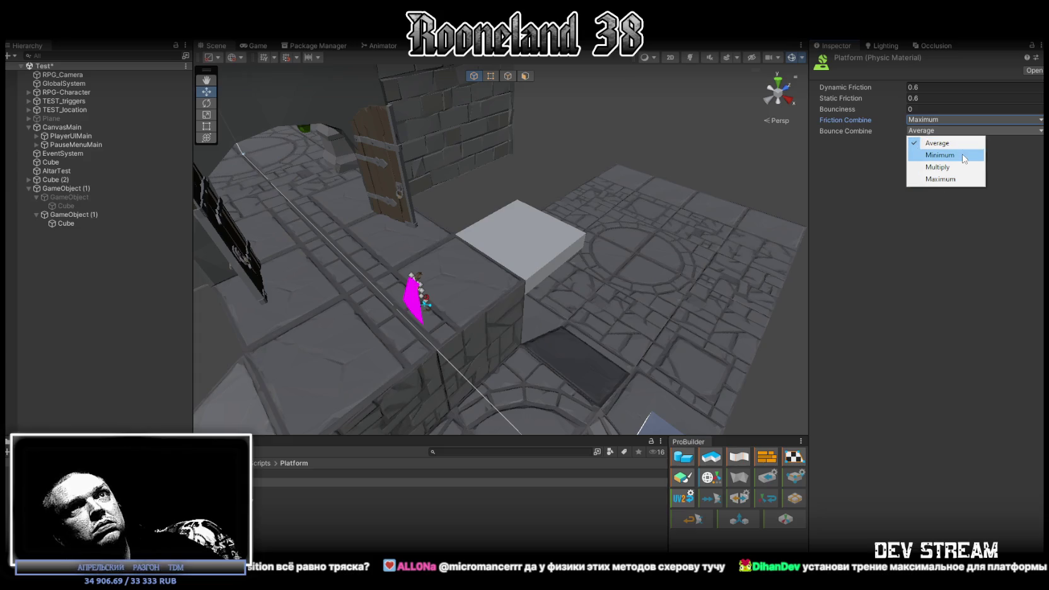
{"action": "left_click", "coordinate": [963, 159]}
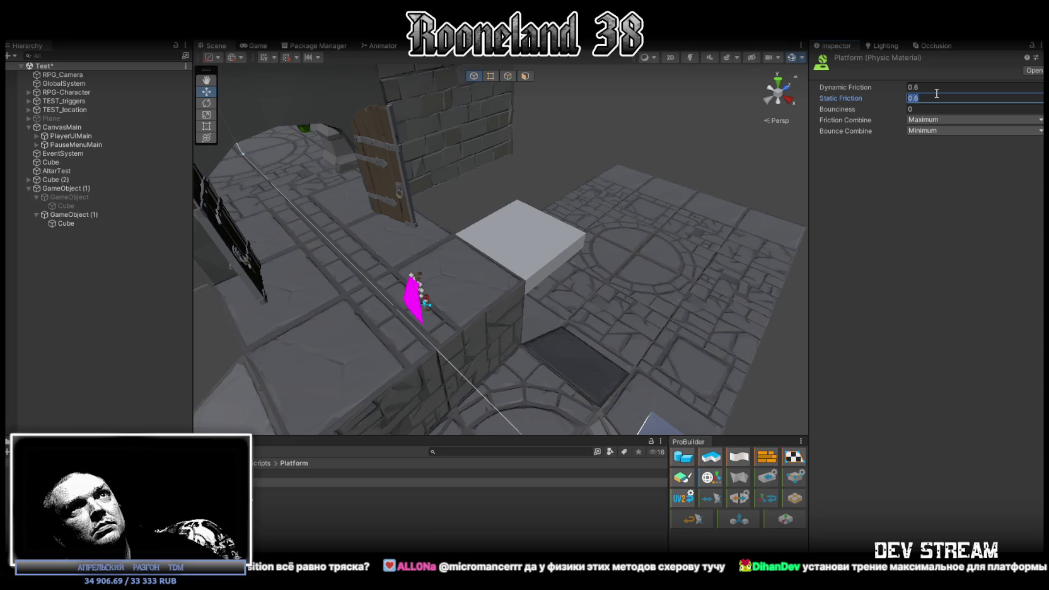
{"action": "type", "text": "1"}
{"action": "left_click", "coordinate": [938, 97]}
{"action": "type", "text": "0"}
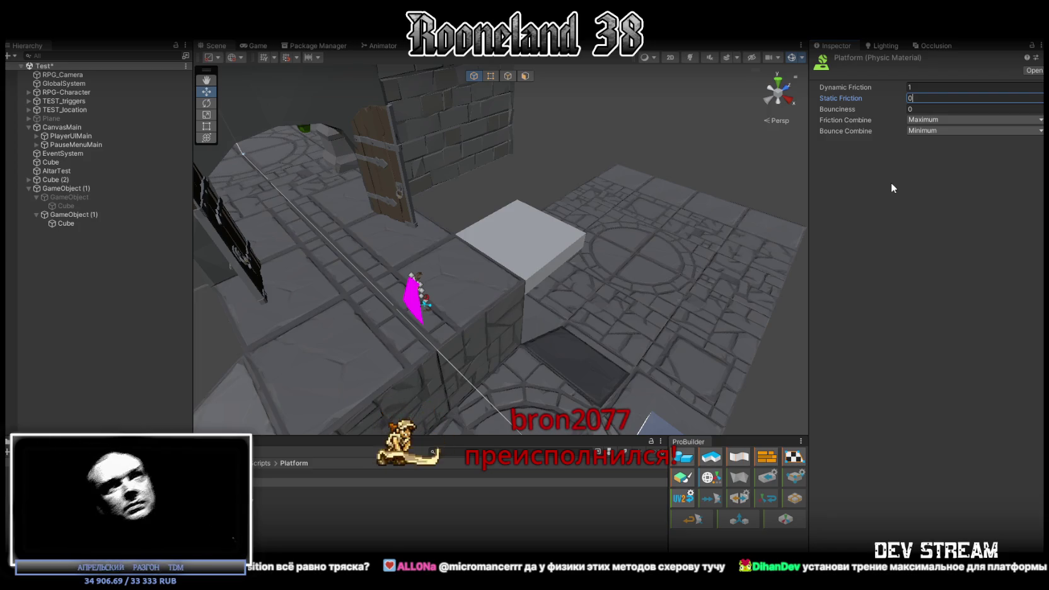
{"action": "left_click_drag", "start_coordinate": [643, 209], "coordinate": [616, 260]}
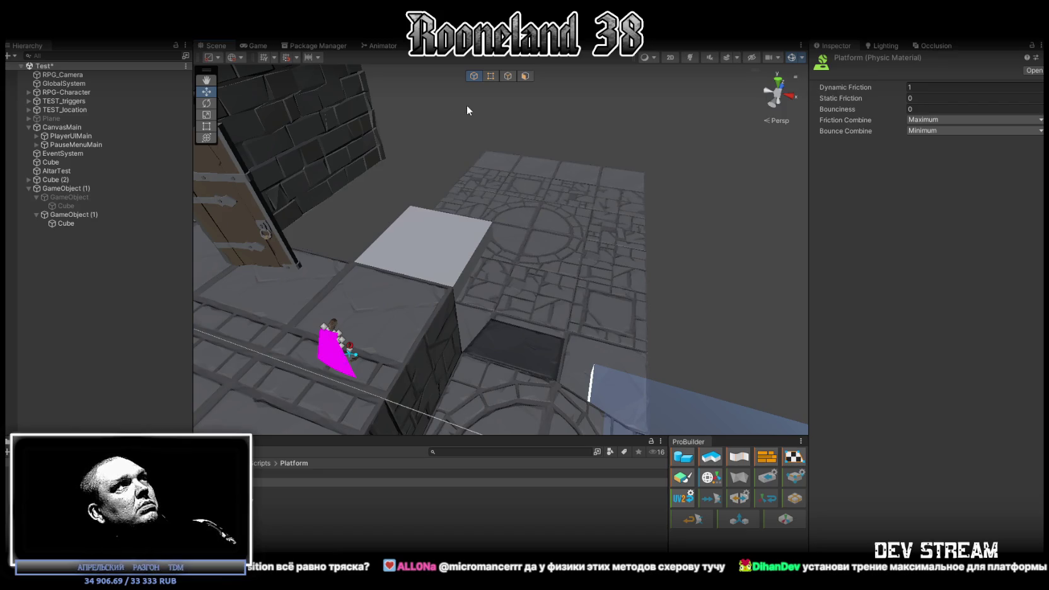
{"action": "left_click", "coordinate": [387, 305]}
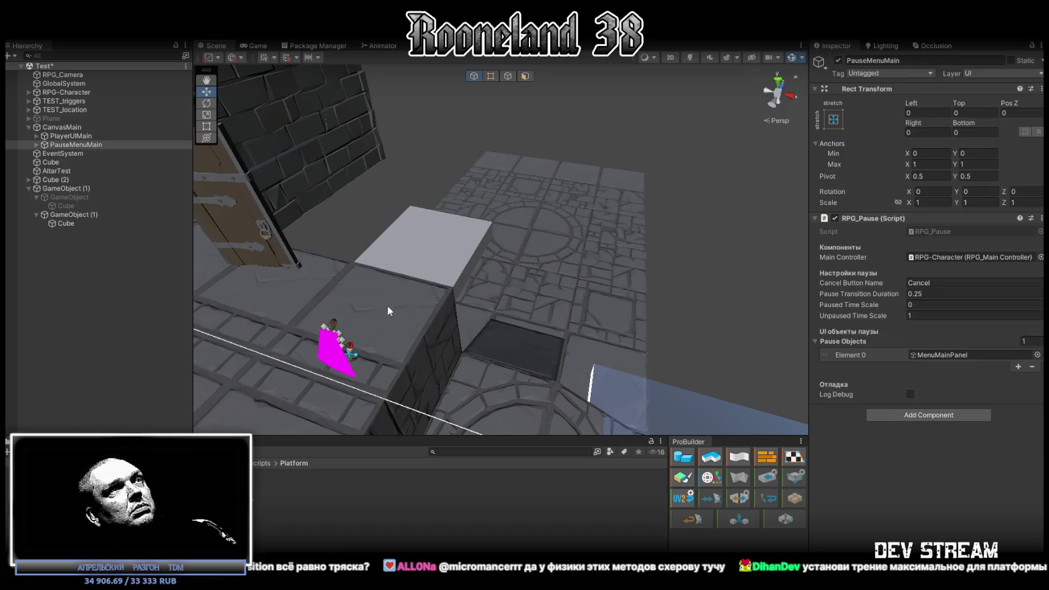
Assign the Platform physic material to GameObject (1)'s Box Collider and start the game.
{"action": "left_click", "coordinate": [85, 216]}
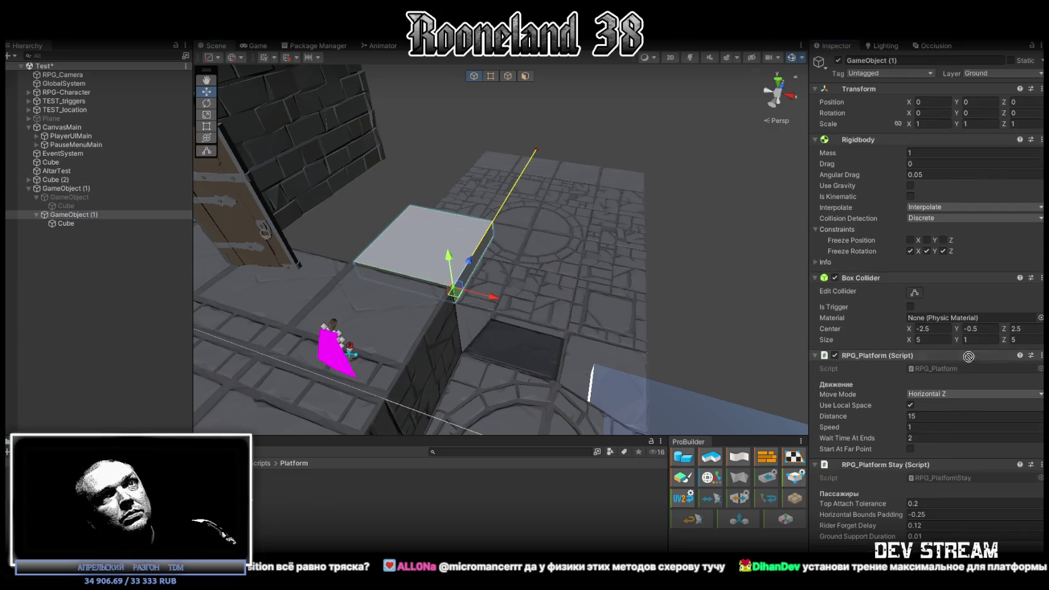
{"action": "left_click_drag", "start_coordinate": [942, 318], "coordinate": [943, 318]}
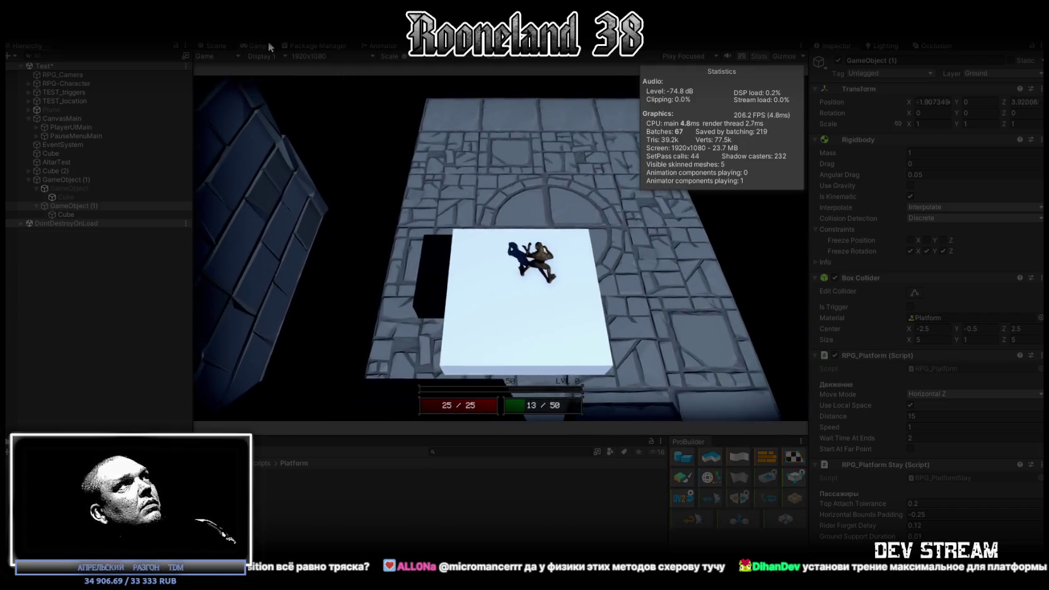
{"action": "double_click", "coordinate": [263, 45]}
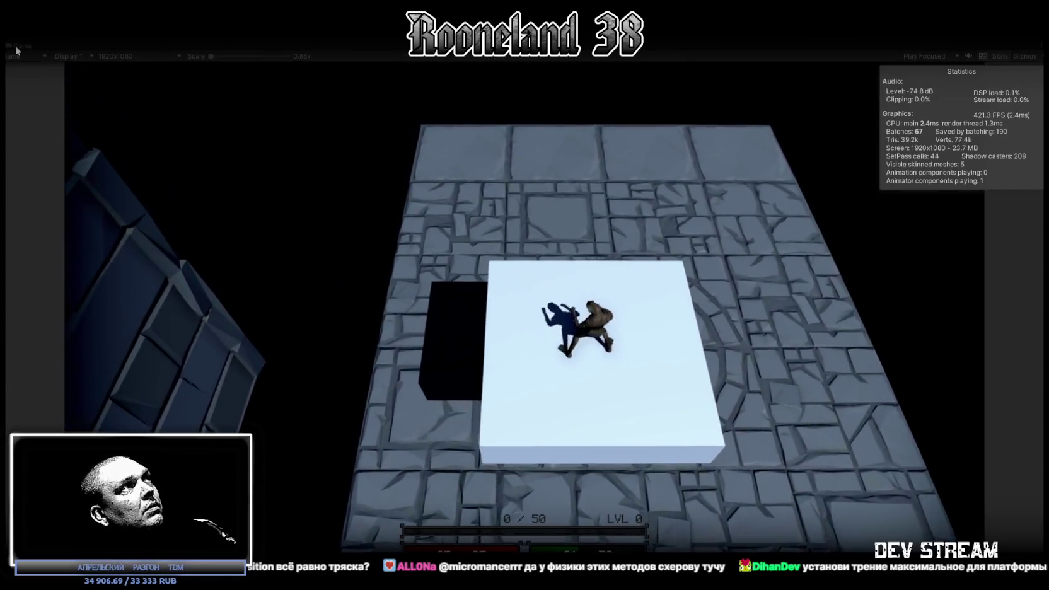
{"action": "double_click", "coordinate": [21, 46]}
Set platform Speed to 5 and watch the character ride in the maximized Game view, then stop.
{"action": "left_click", "coordinate": [921, 427]}
{"action": "type", "text": "5"}
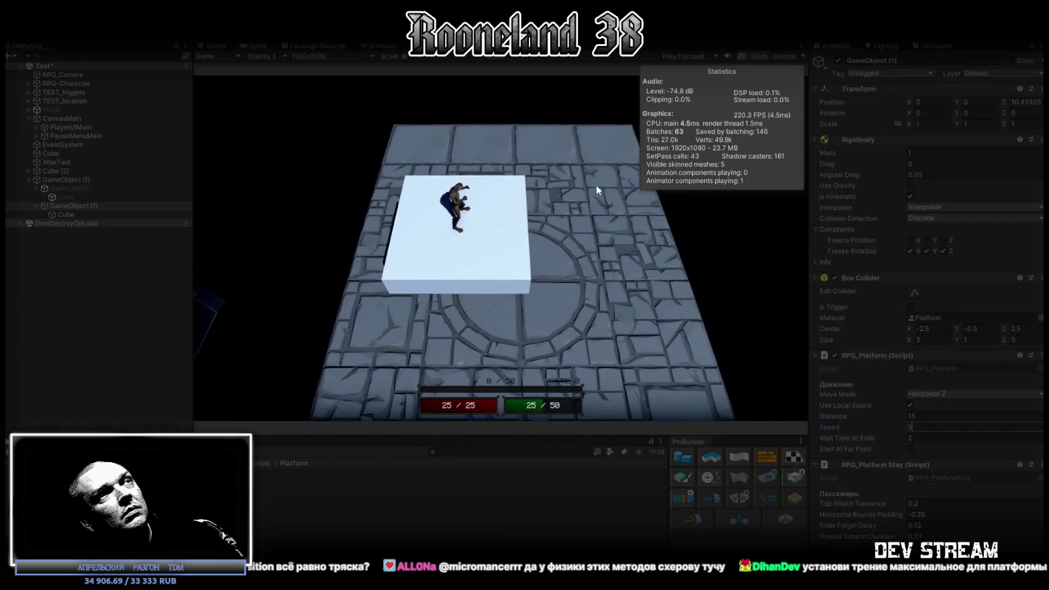
{"action": "double_click", "coordinate": [262, 46]}
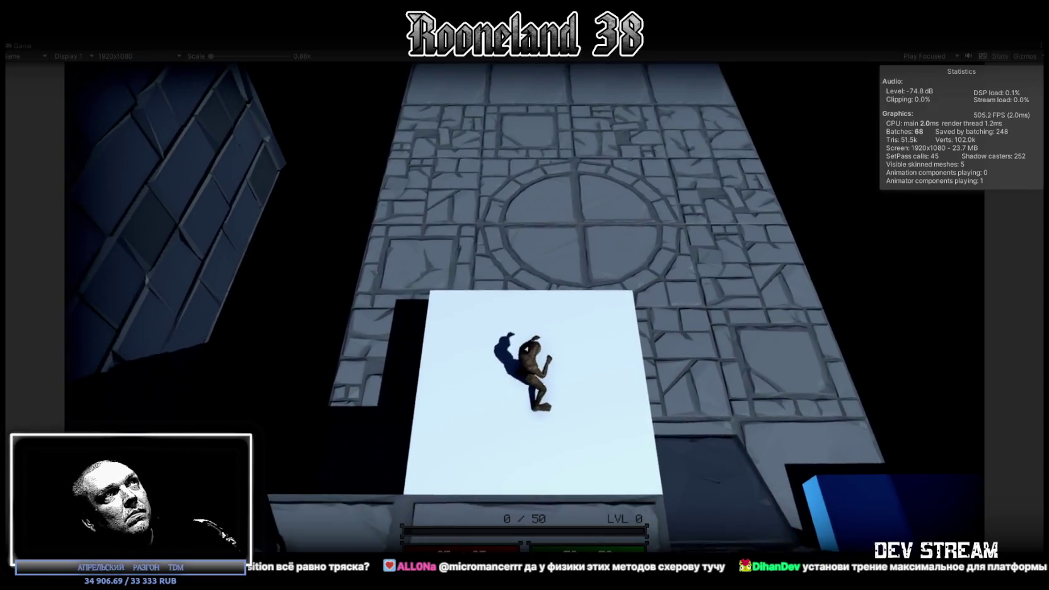
{"action": "key", "text": "ctrl+p"}
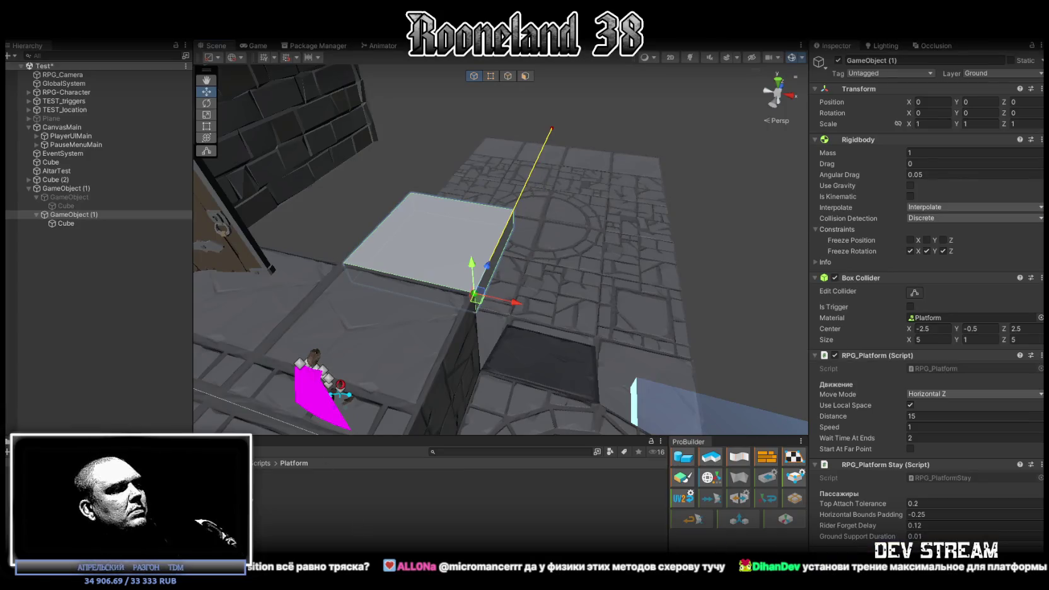
{"action": "key", "text": "alt+Tab"}
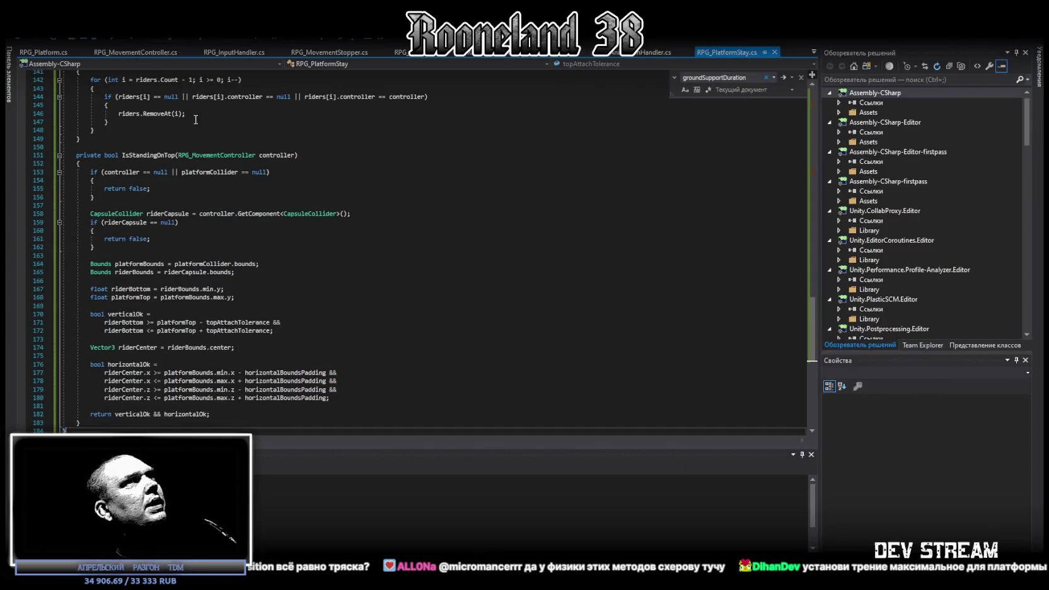
Edit RPG_Platform.cs so OnDrawGizmosSelected computes the gizmo end inline, then save the script for Unity to recompile.
{"action": "left_click", "coordinate": [814, 52]}
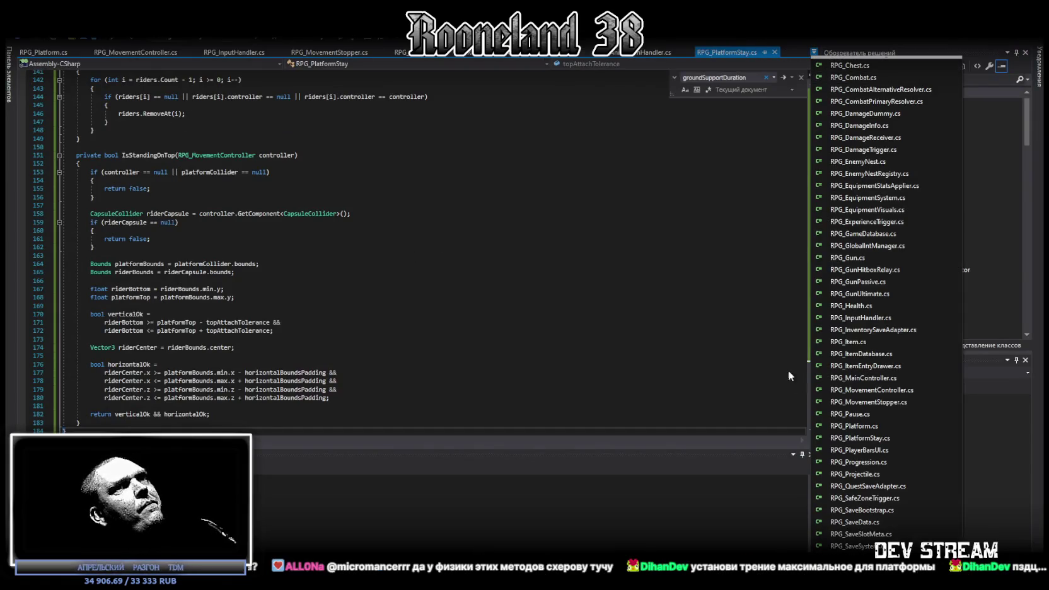
{"action": "left_click", "coordinate": [840, 427]}
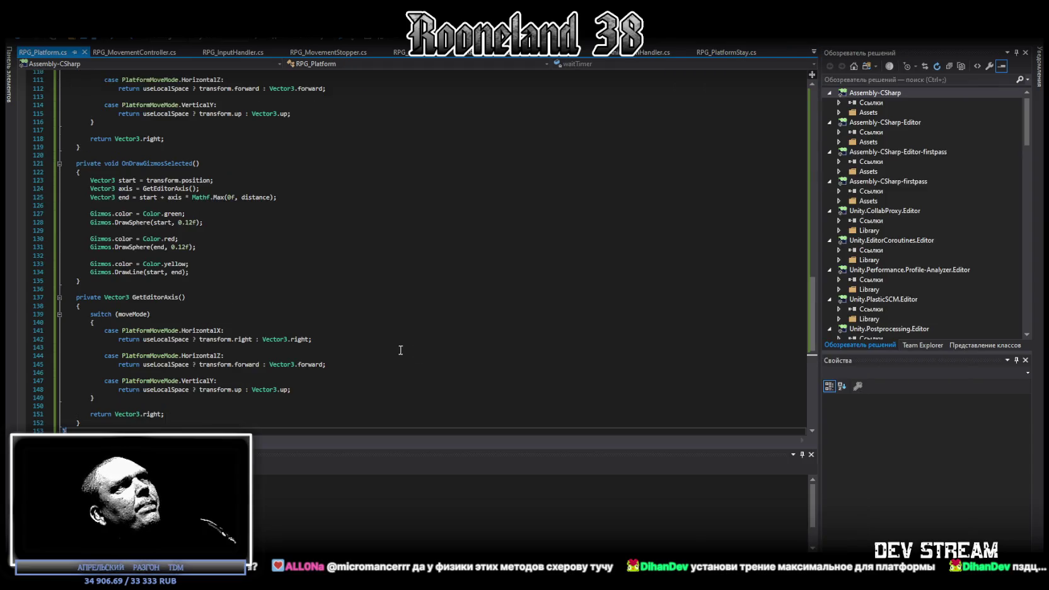
{"action": "scroll", "coordinate": [178, 357], "scroll_direction": "down", "scroll_amount": 6}
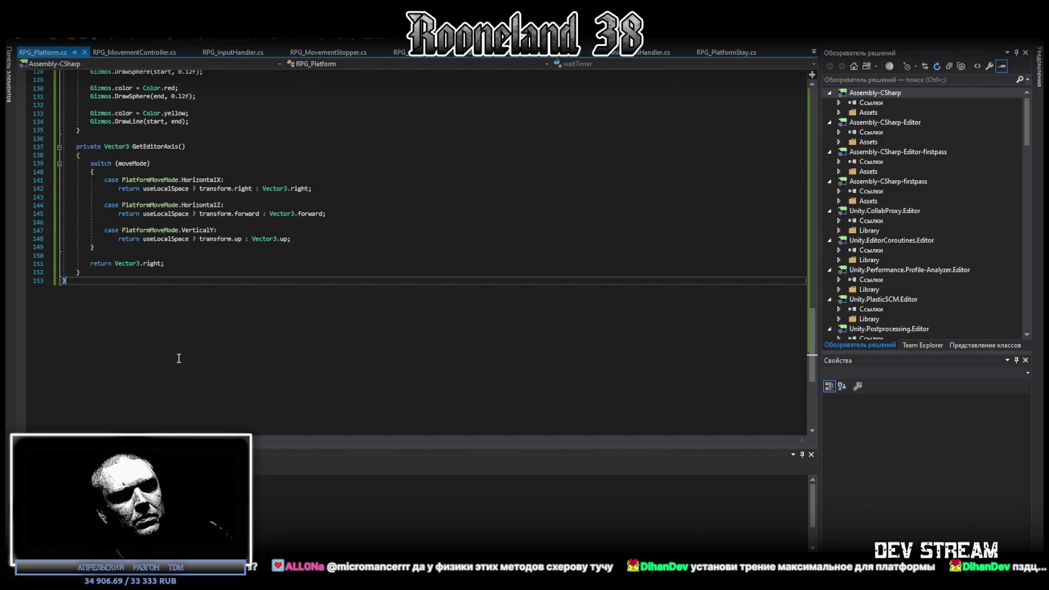
{"action": "key", "text": "ctrl+z"}
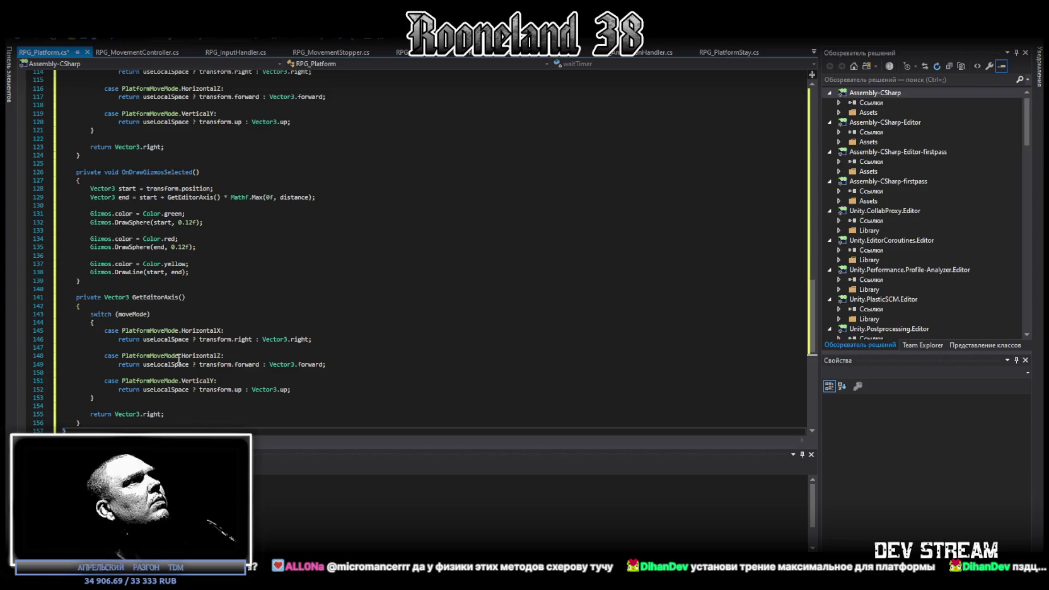
{"action": "key", "text": "ctrl+s"}
{"action": "key", "text": "alt+Tab"}
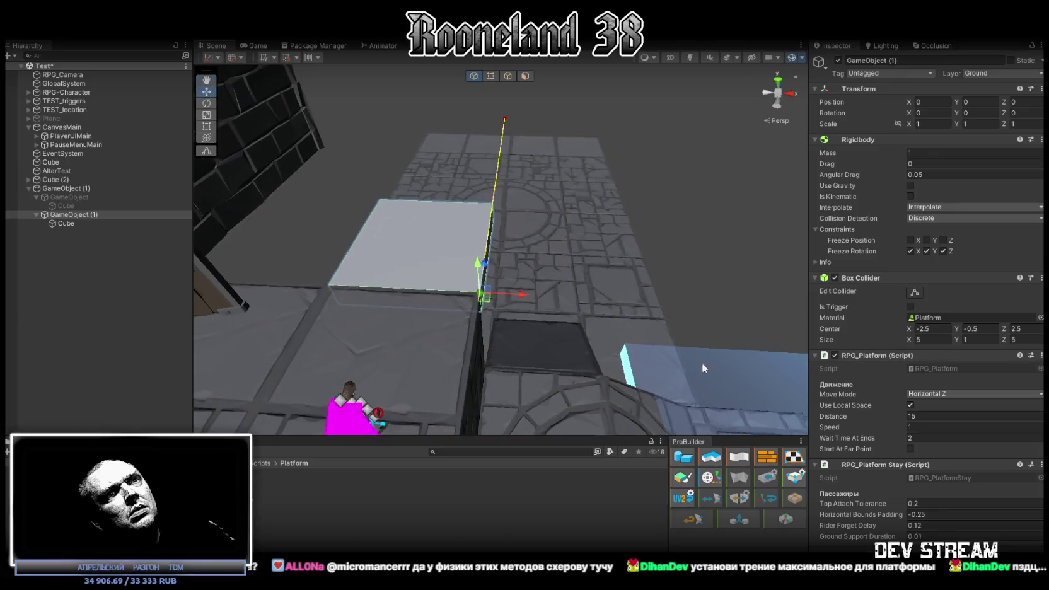
Frame the RPG-Character, then toggle Is Kinematic on GameObject (1)'s Rigidbody off, on and off while it carries the character.
{"action": "double_click", "coordinate": [76, 92]}
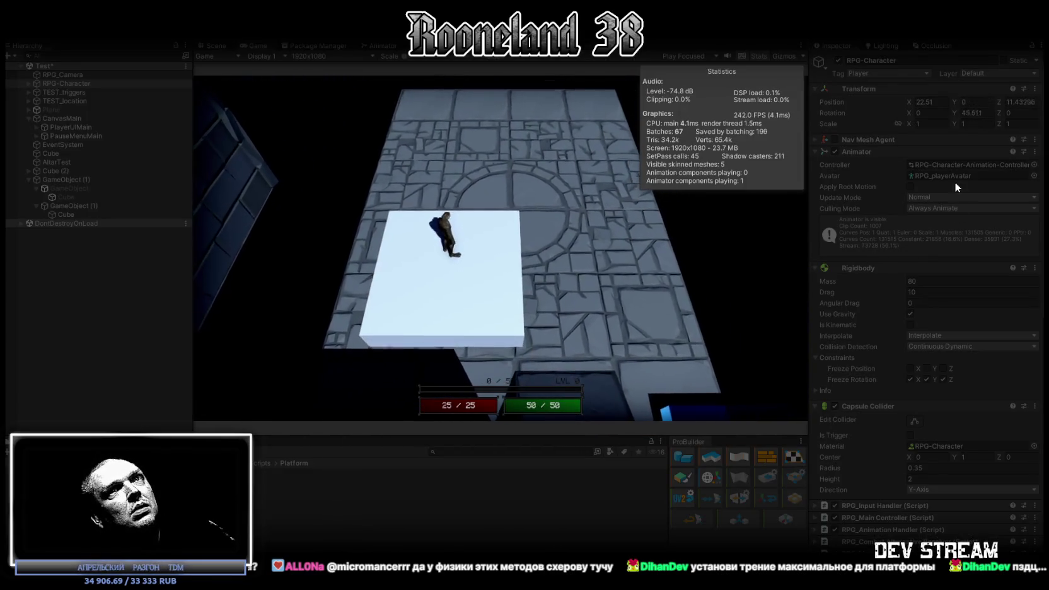
{"action": "left_click", "coordinate": [69, 205]}
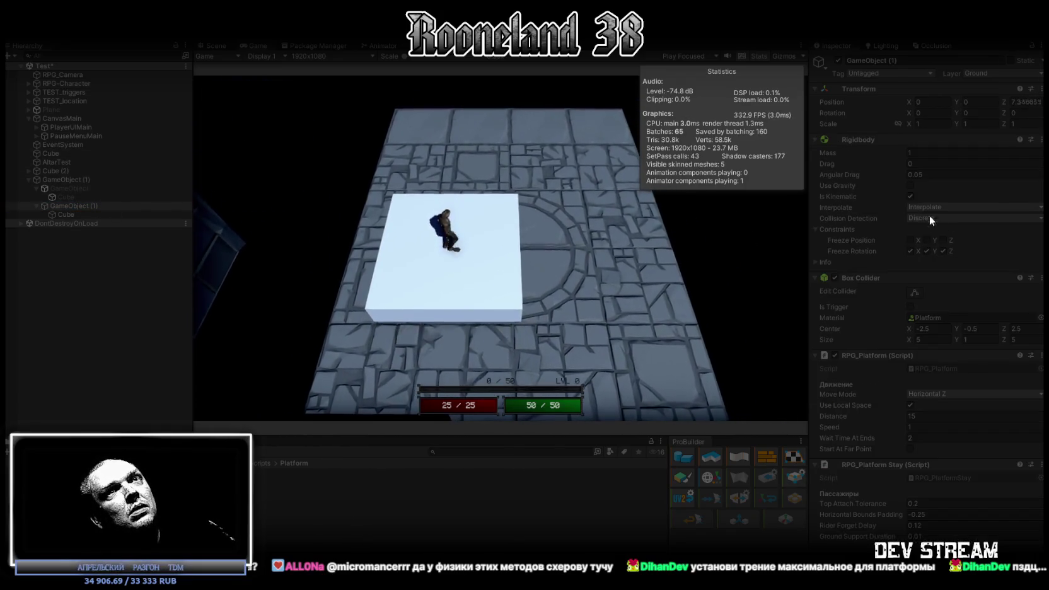
{"action": "left_click", "coordinate": [912, 196]}
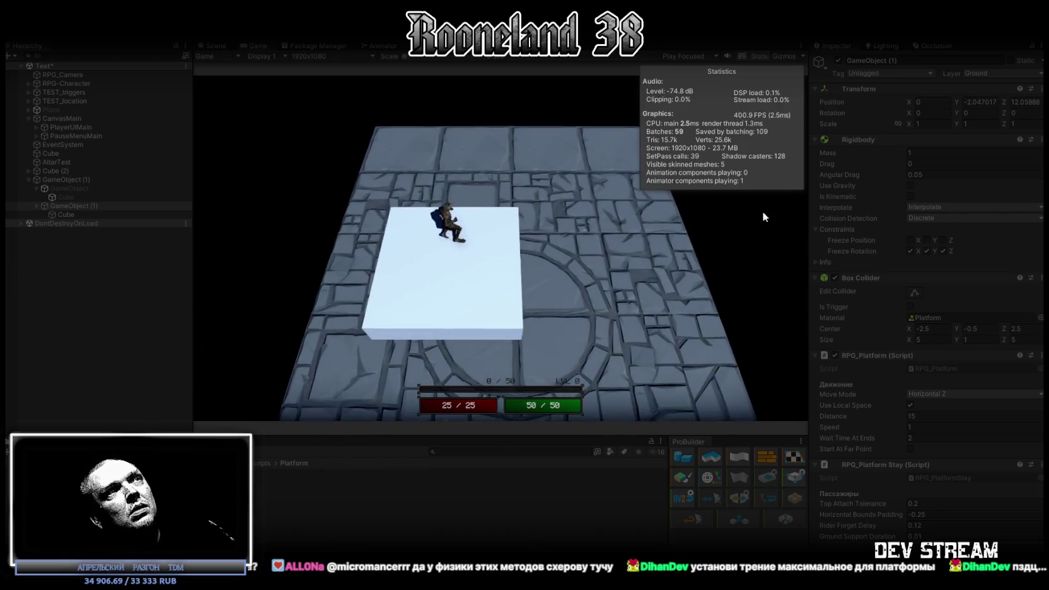
{"action": "left_click", "coordinate": [910, 196]}
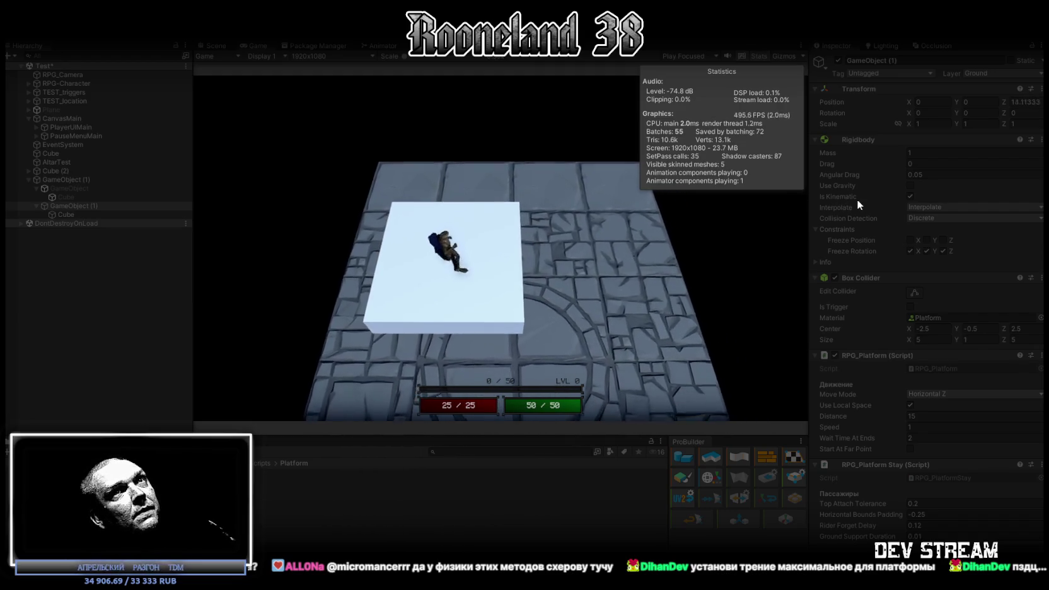
{"action": "left_click", "coordinate": [910, 196]}
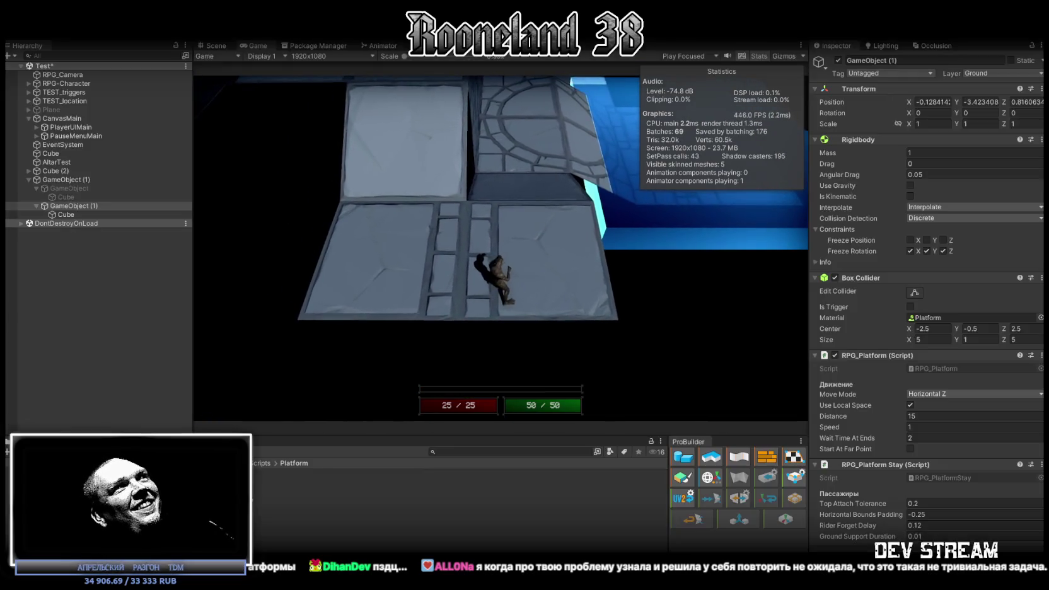
{"action": "key", "text": "alt+Tab"}
Bring RPG_Platform.cs back to its 153-line version where OnDrawGizmosSelected stores GetEditorAxis() in an axis variable.
{"action": "scroll", "coordinate": [283, 315], "scroll_direction": "down", "scroll_amount": 5}
{"action": "key", "text": "ctrl+a"}
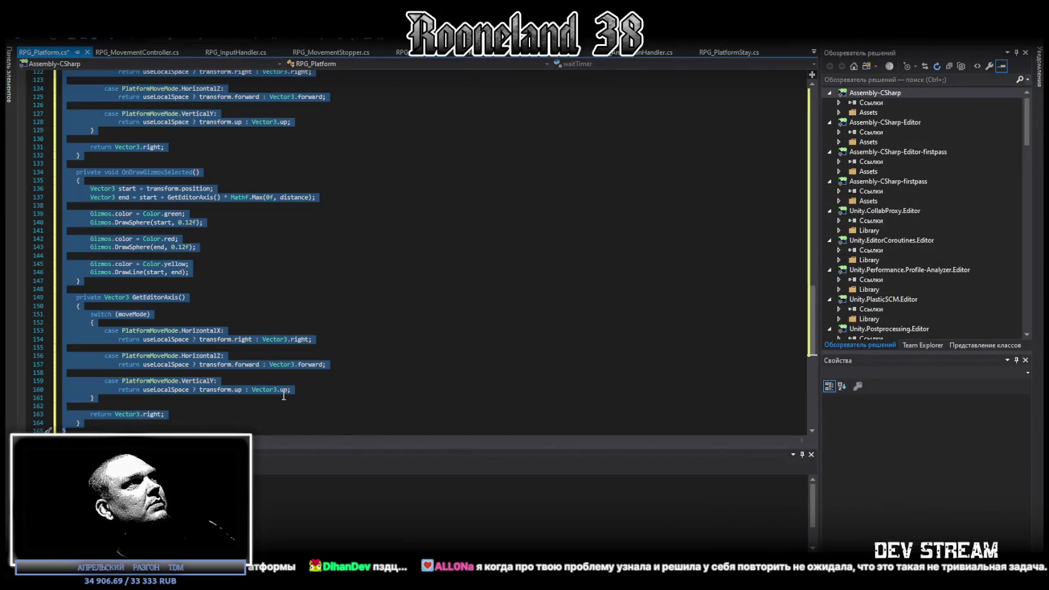
{"action": "key", "text": "ctrl+z"}
{"action": "key", "text": "ctrl+z"}
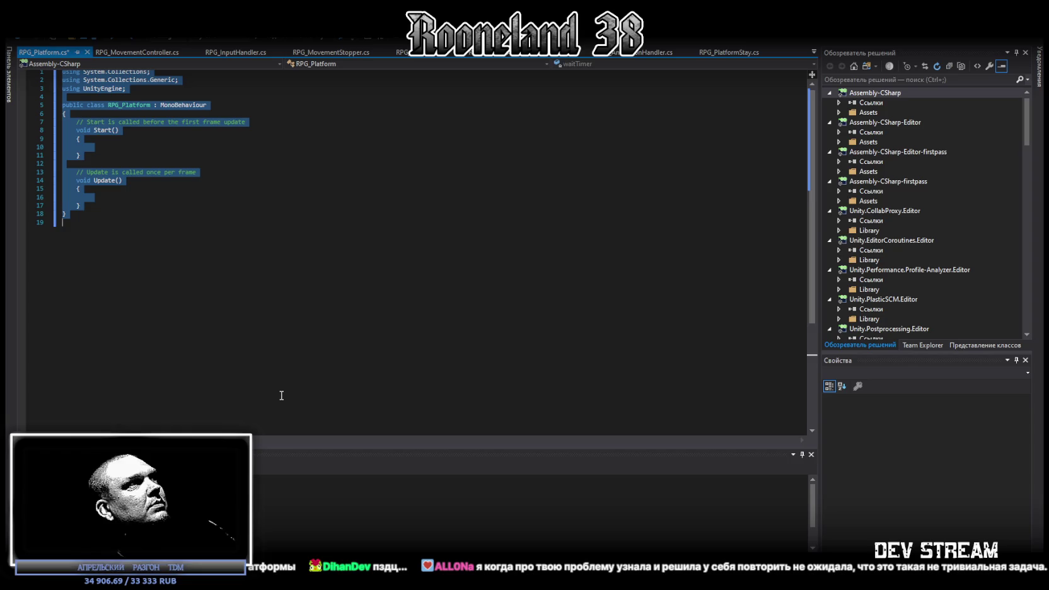
{"action": "key", "text": "ctrl+y"}
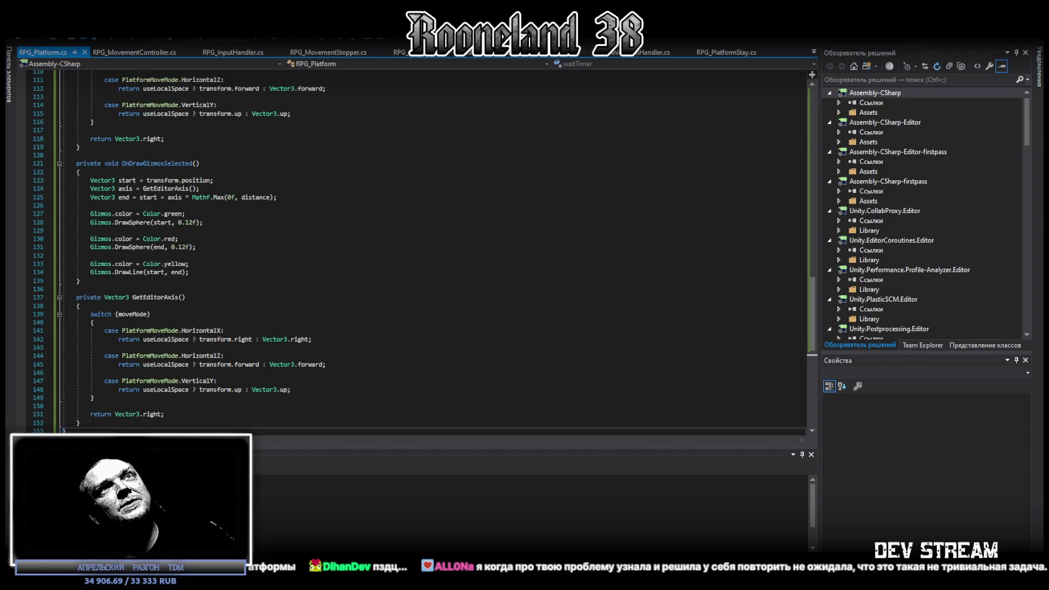
{"action": "key", "text": "alt+Tab"}
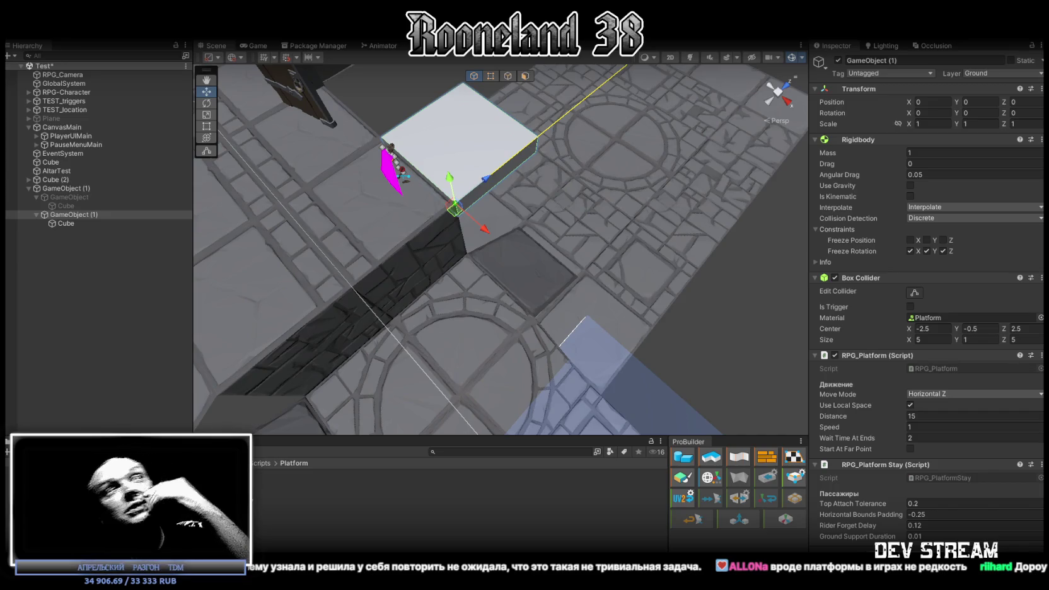
{"action": "mouse_move", "coordinate": [560, 234]}
{"action": "left_mouse_down"}
{"action": "mouse_move", "coordinate": [579, 171]}
{"action": "mouse_move", "coordinate": [551, 219]}
{"action": "left_mouse_up"}
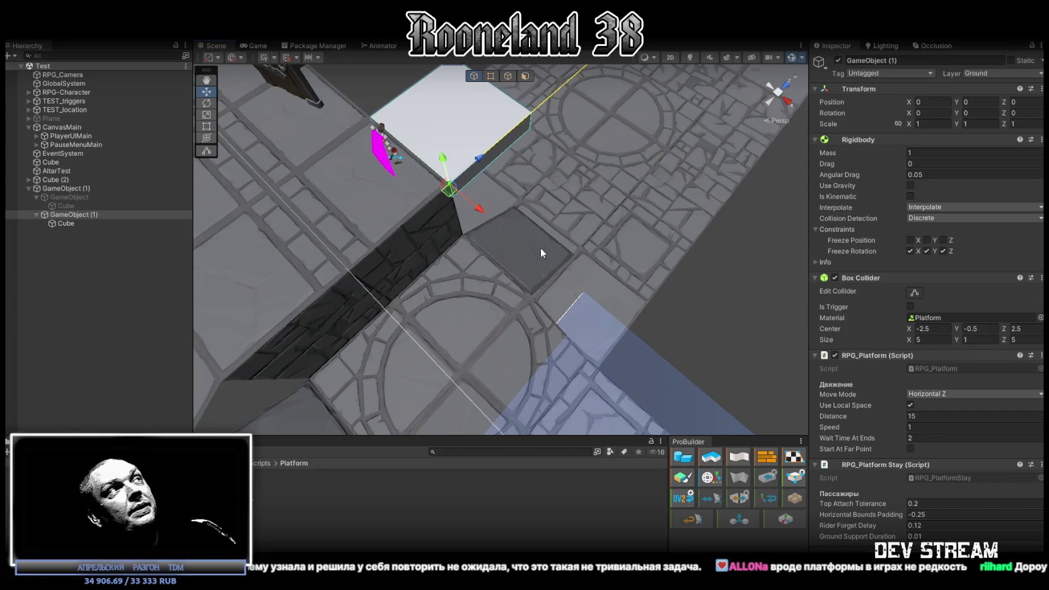
{"action": "key", "text": "alt+Tab"}
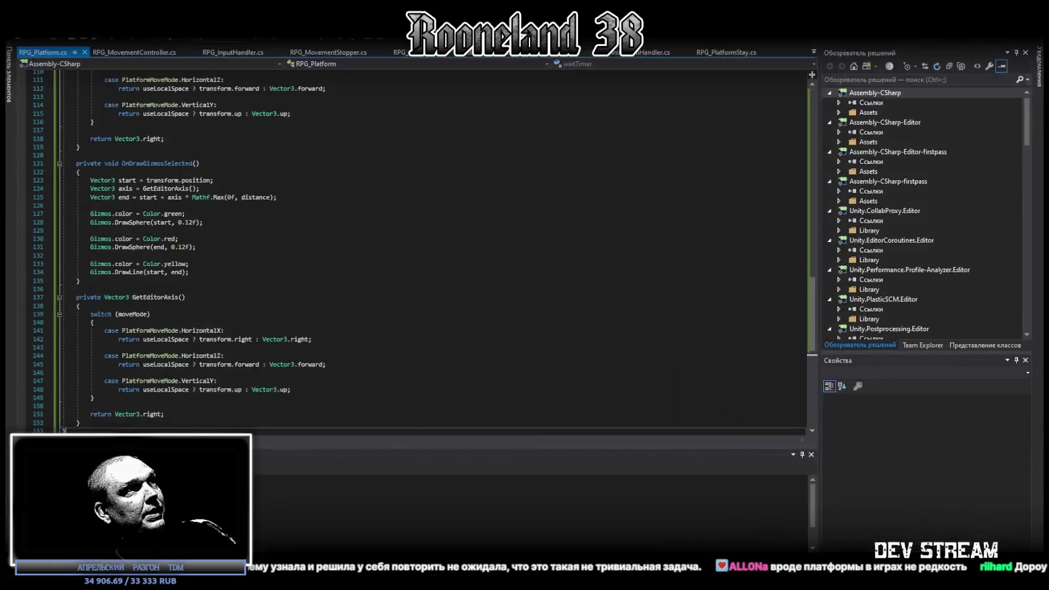
{"action": "scroll", "coordinate": [298, 339], "scroll_direction": "down", "scroll_amount": 10}
{"action": "key", "text": "ctrl+a"}
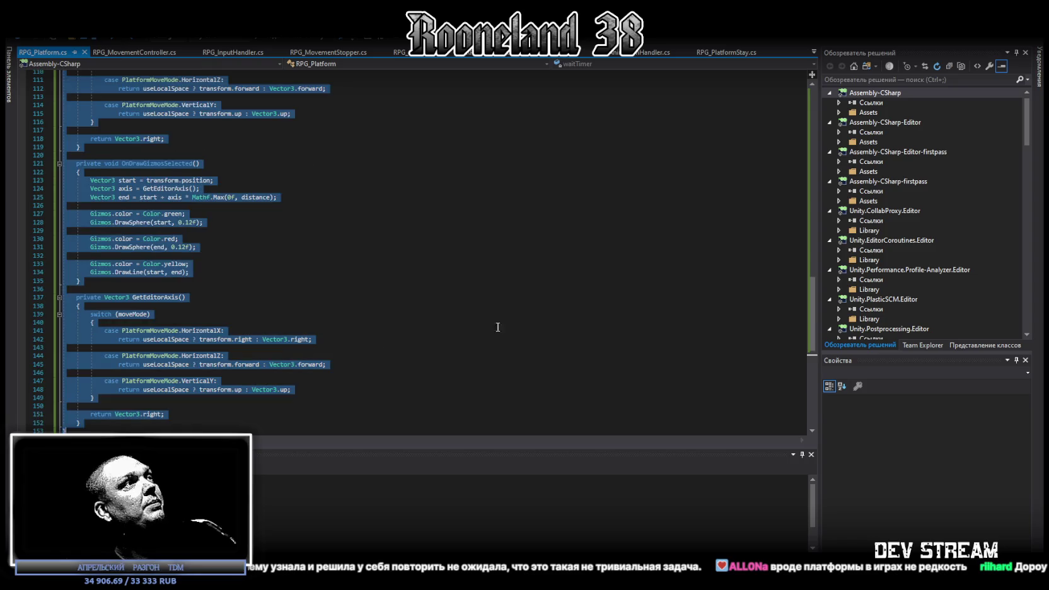
{"action": "key", "text": "alt+Tab"}
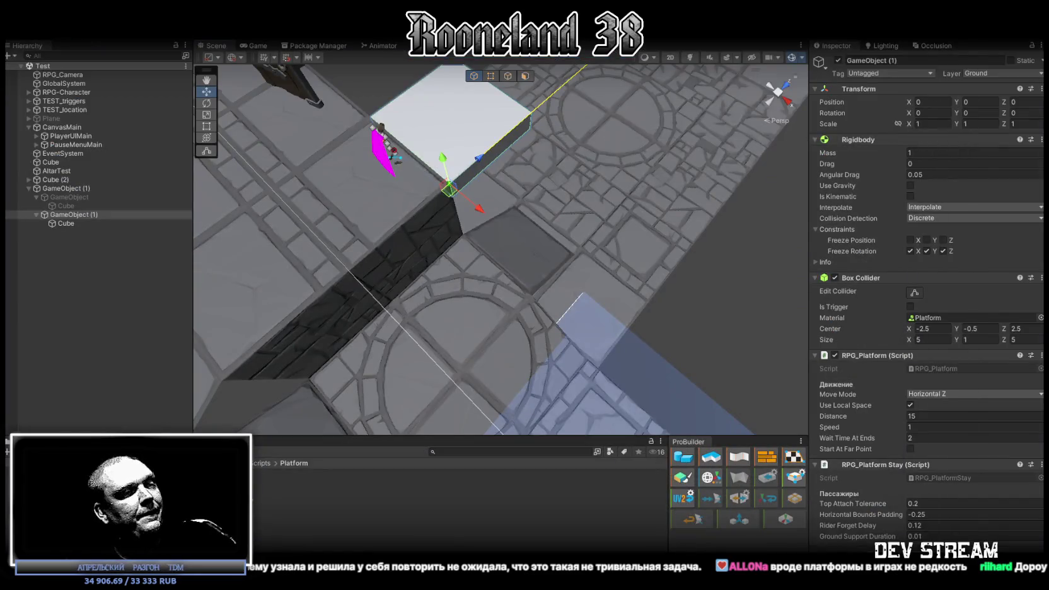
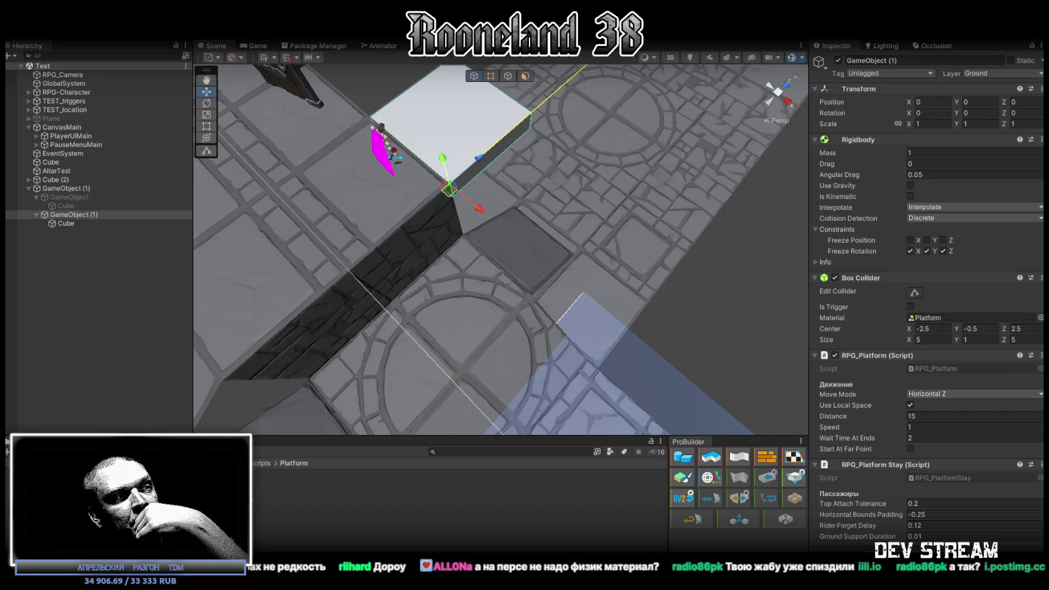
Bring the Postimages page with the diver character sketch in front of Unity.
{"action": "key", "text": "alt+Tab"}
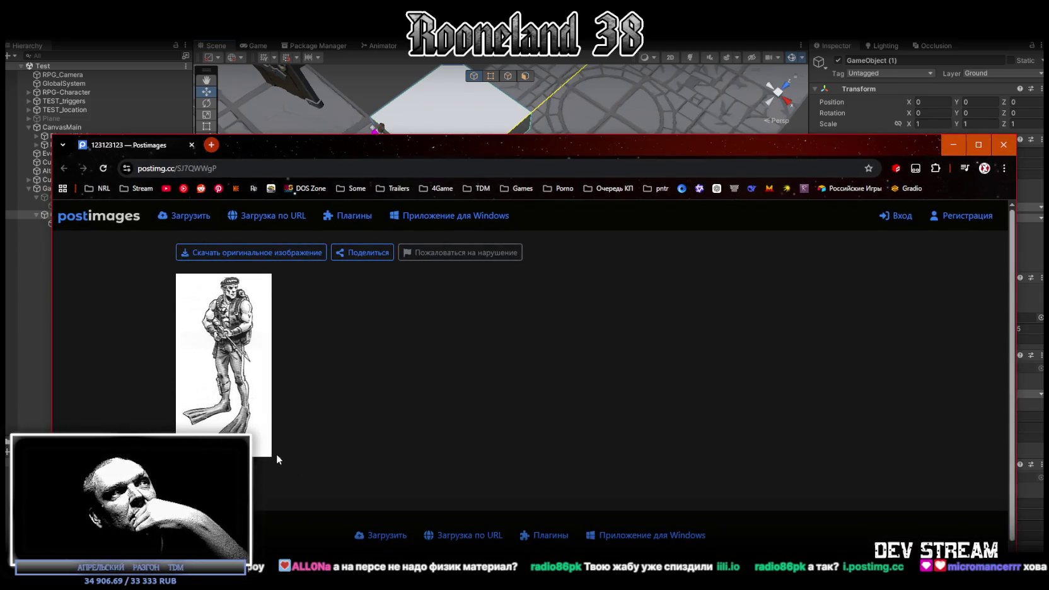
Return to the Unity editor and check the list of compiler warnings.
{"action": "key", "text": "alt+Tab"}
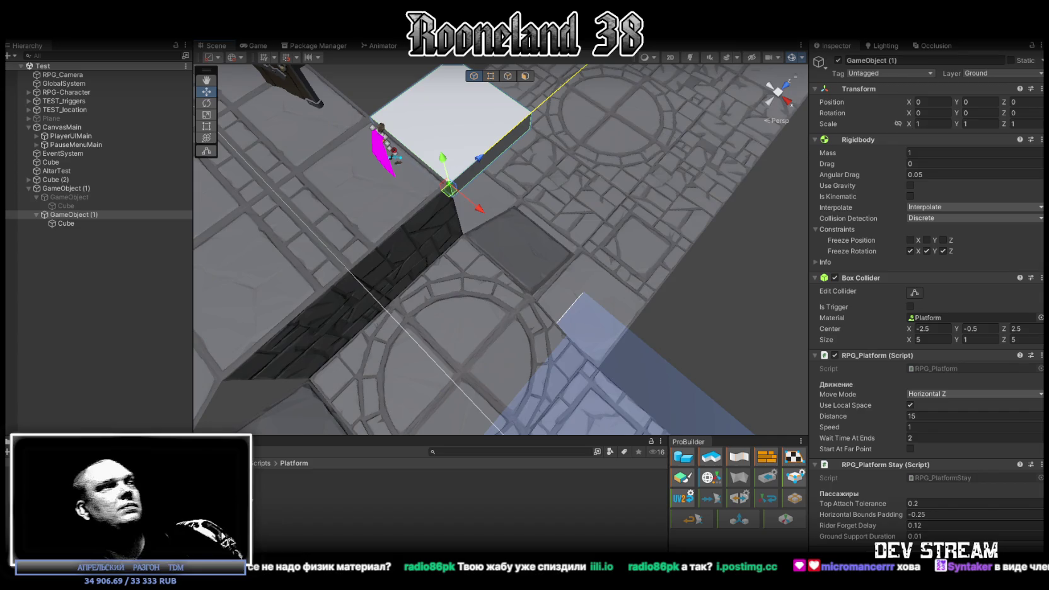
{"action": "key", "text": "ctrl+shift+c"}
Show RPG_MovementController.cs in Visual Studio and select all its code for review.
{"action": "key", "text": "ctrl+5"}
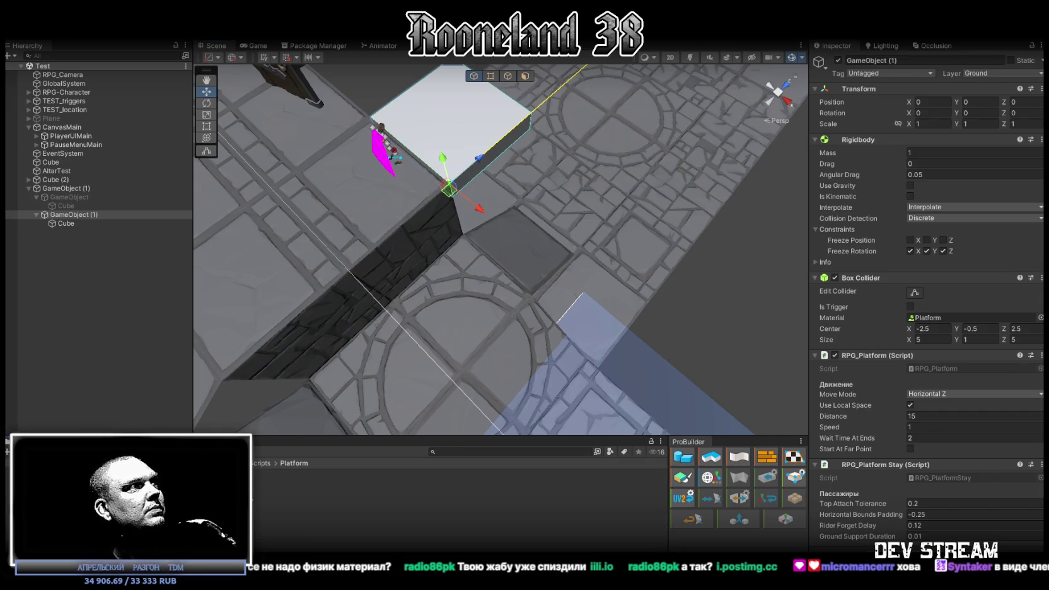
{"action": "key", "text": "alt+Tab"}
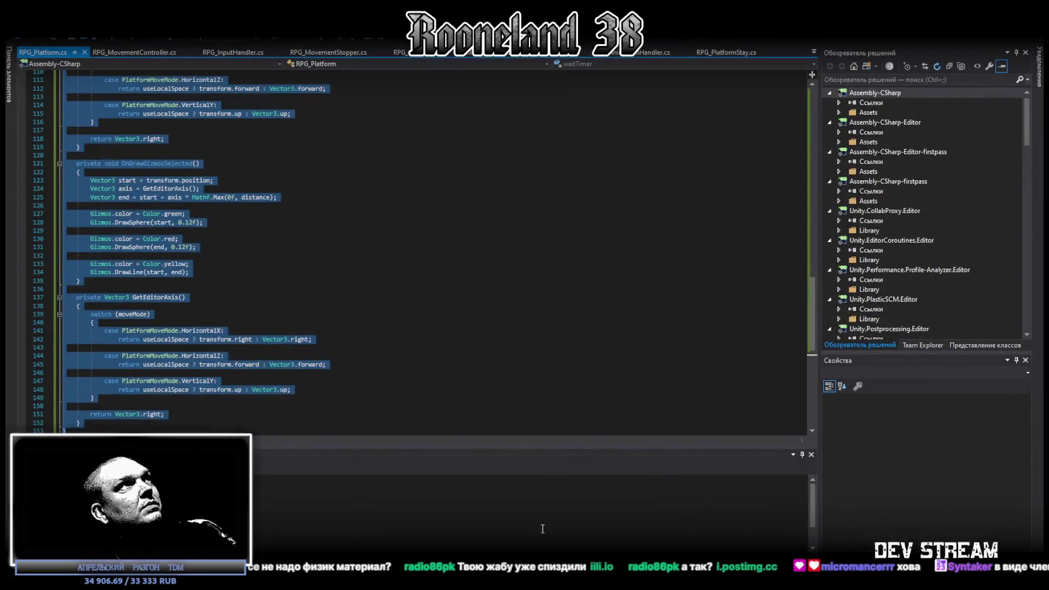
{"action": "left_click", "coordinate": [147, 53]}
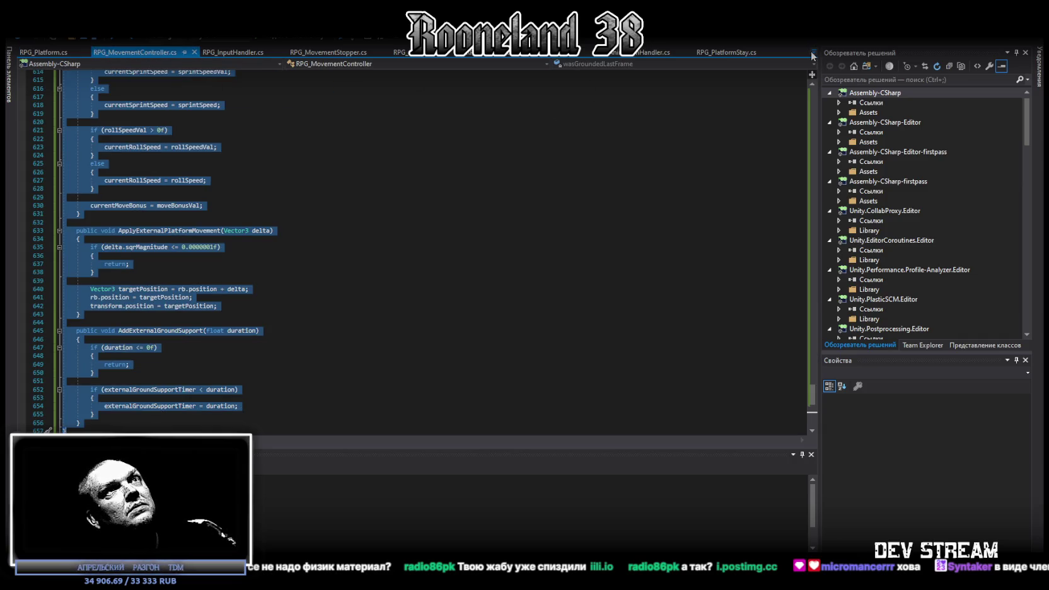
{"action": "left_click", "coordinate": [814, 52]}
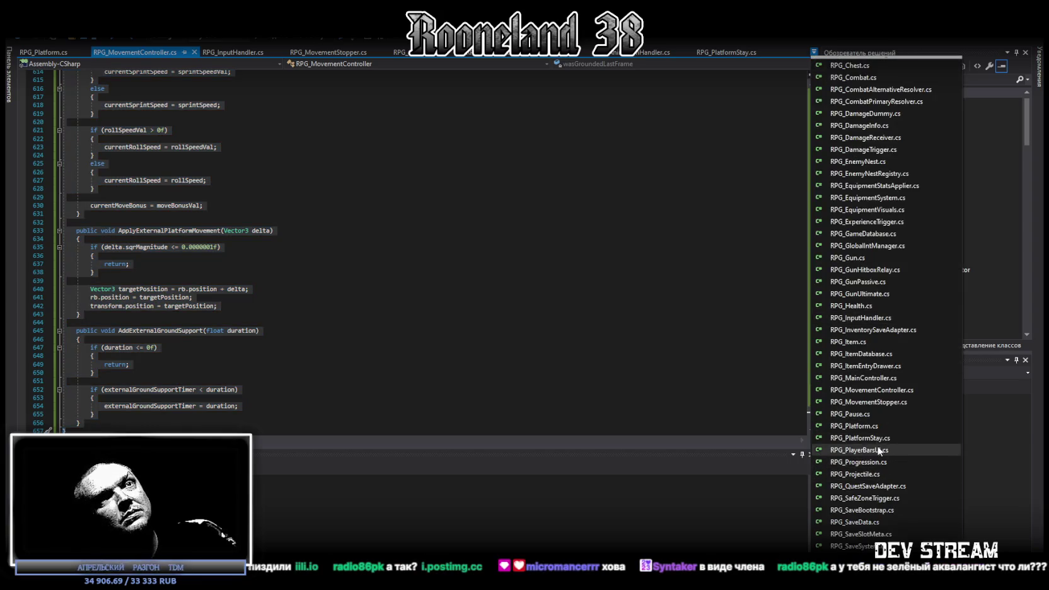
{"action": "left_click", "coordinate": [879, 390]}
{"action": "key", "text": "ctrl+a"}
{"action": "scroll", "coordinate": [437, 372], "scroll_direction": "down", "scroll_amount": 5}
{"action": "scroll", "coordinate": [437, 372], "scroll_direction": "up", "scroll_amount": 6}
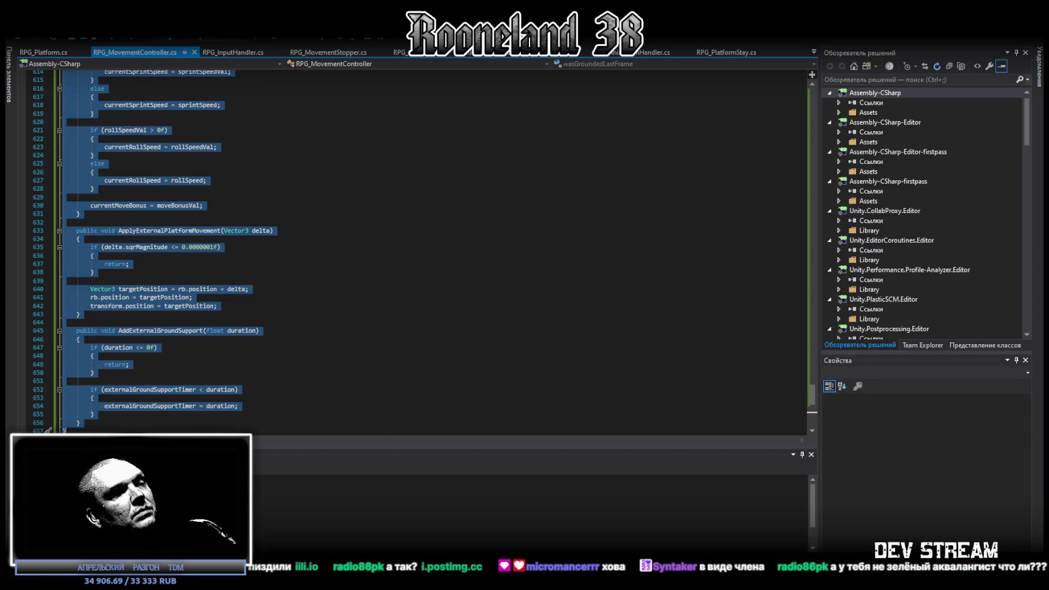
{"action": "key", "text": "alt+Tab"}
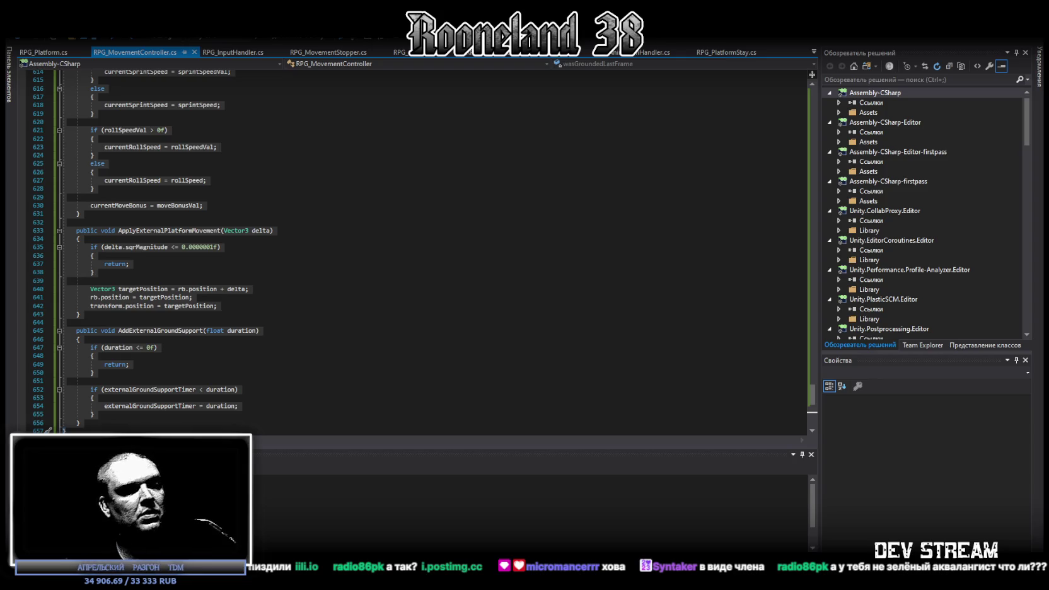
Open RPG_PlatformStay.cs from the open-files list and search it for groundSupportDuration.
{"action": "left_click", "coordinate": [813, 51]}
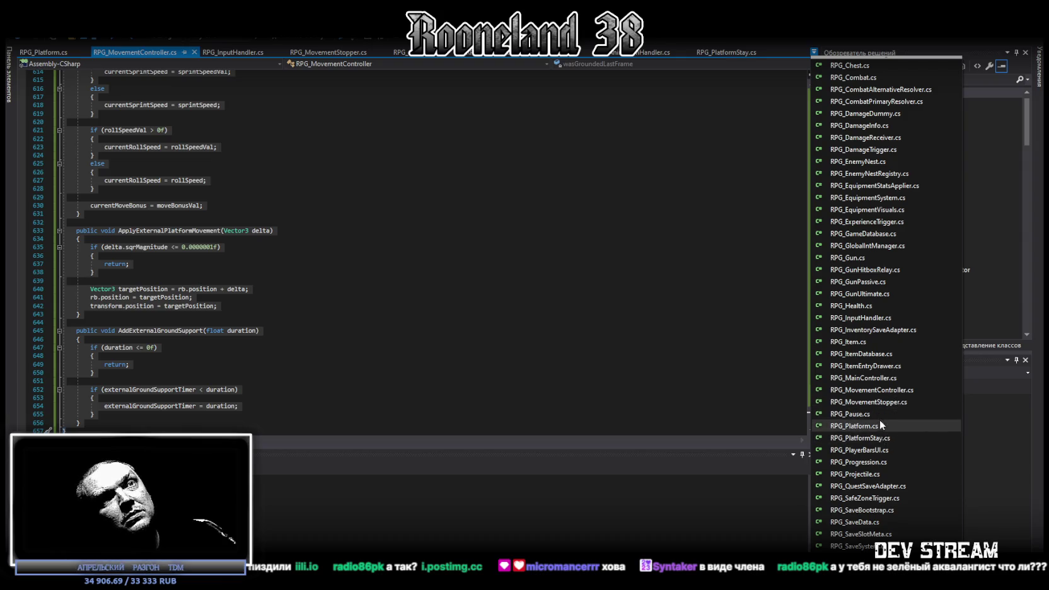
{"action": "scroll", "coordinate": [878, 510], "scroll_direction": "down", "scroll_amount": 1}
{"action": "scroll", "coordinate": [878, 511], "scroll_direction": "down", "scroll_amount": 1}
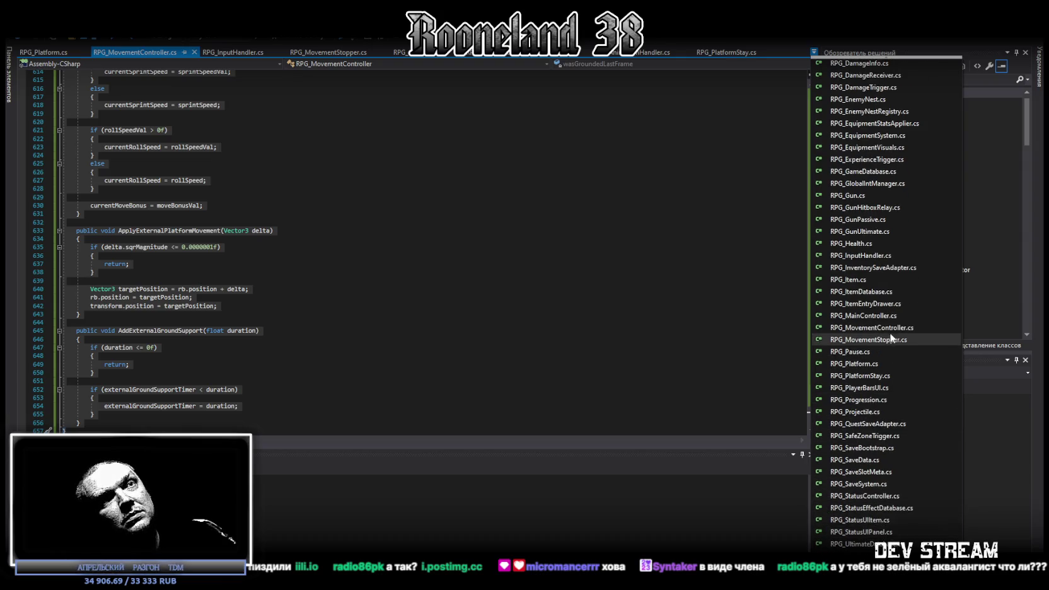
{"action": "left_click", "coordinate": [861, 376]}
{"action": "scroll", "coordinate": [387, 403], "scroll_direction": "down", "scroll_amount": 1}
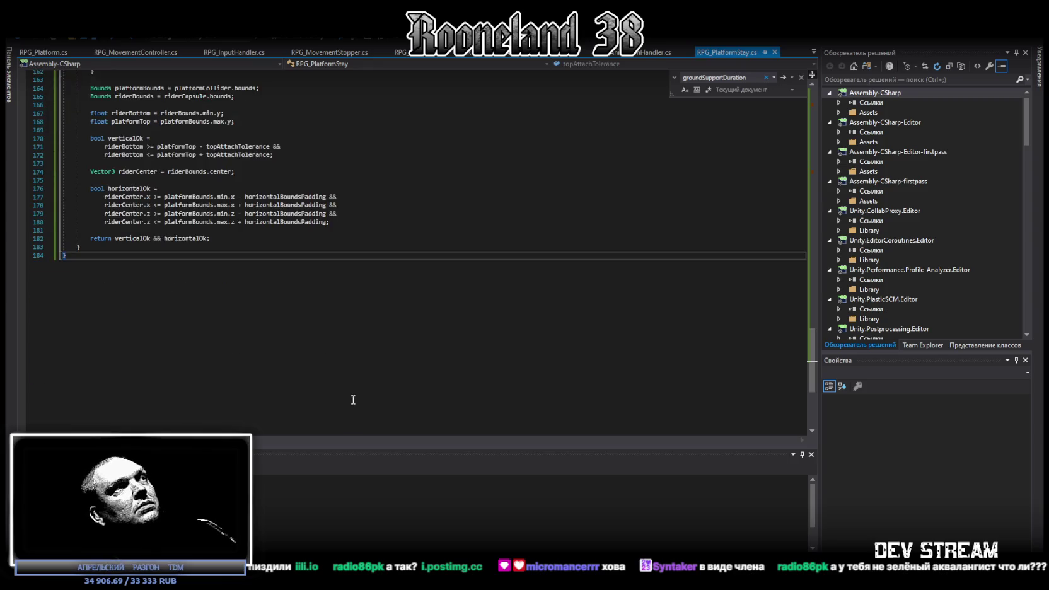
{"action": "key", "text": "ctrl+a"}
{"action": "key", "text": "ctrl+f"}
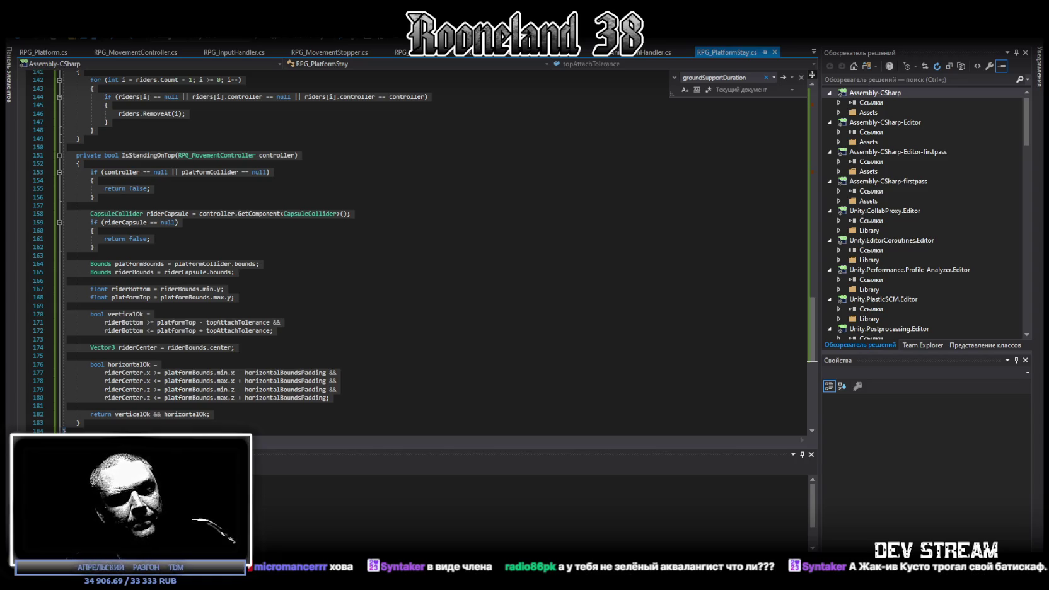
{"action": "scroll", "coordinate": [816, 270], "scroll_direction": "up", "scroll_amount": 15}
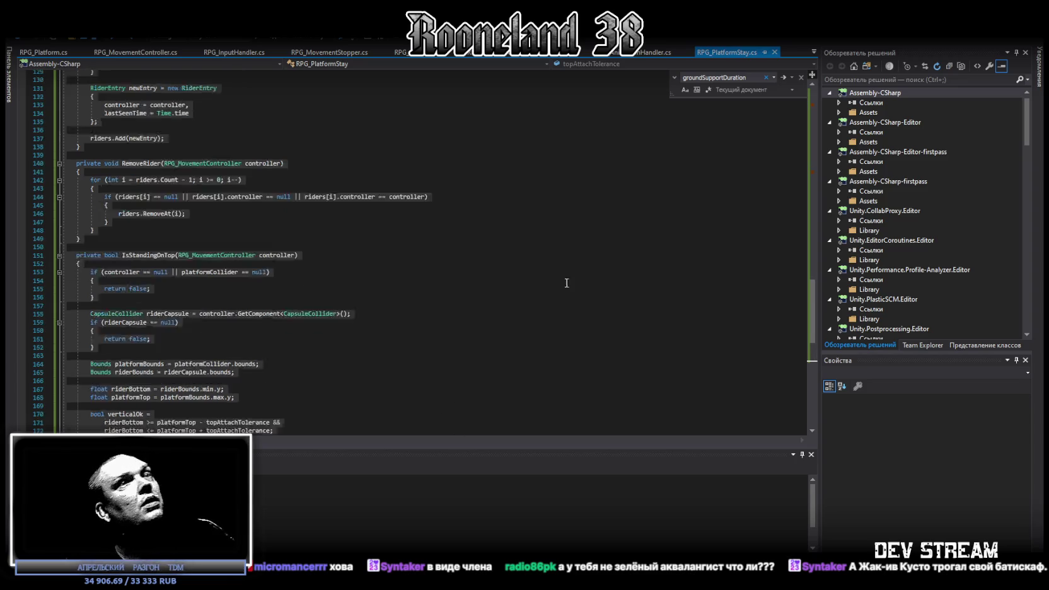
Replace RPG_PlatformStay.cs with the longer revised code, save it, and return to Unity.
{"action": "key", "text": "ctrl+a"}
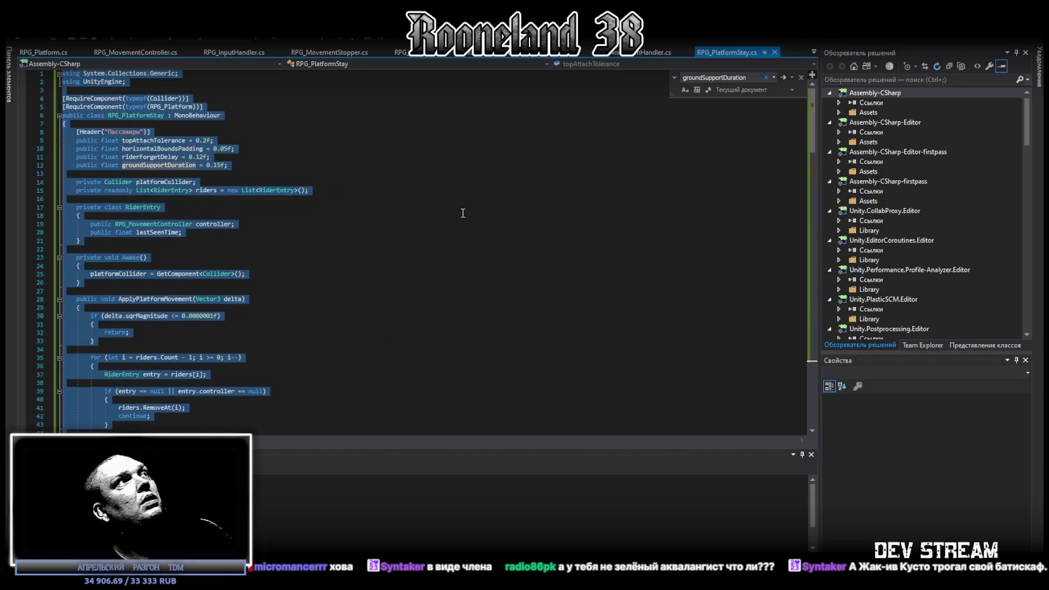
{"action": "left_click", "coordinate": [136, 116]}
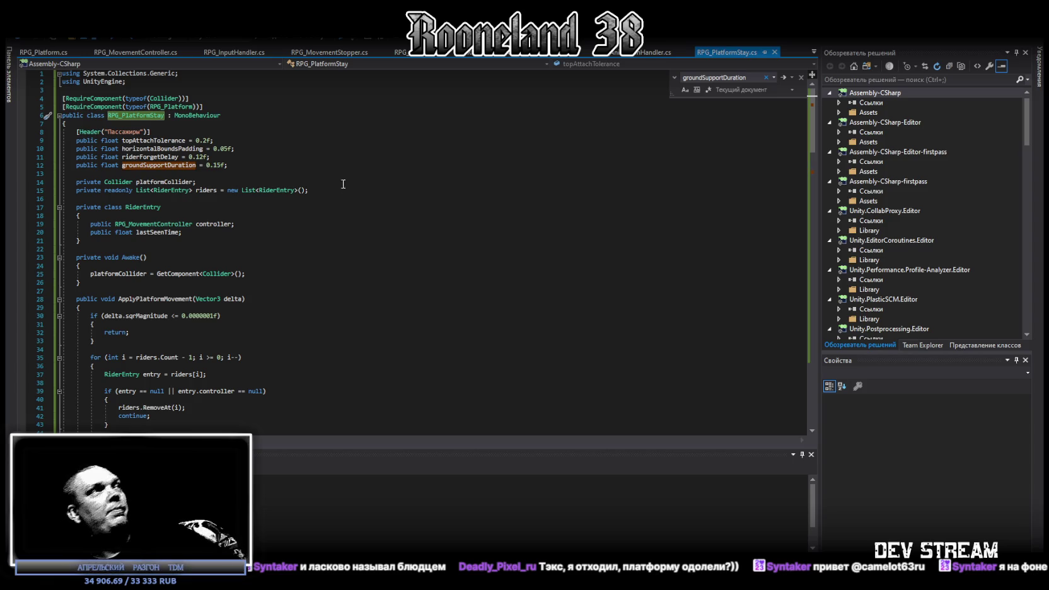
{"action": "key", "text": "ctrl+a"}
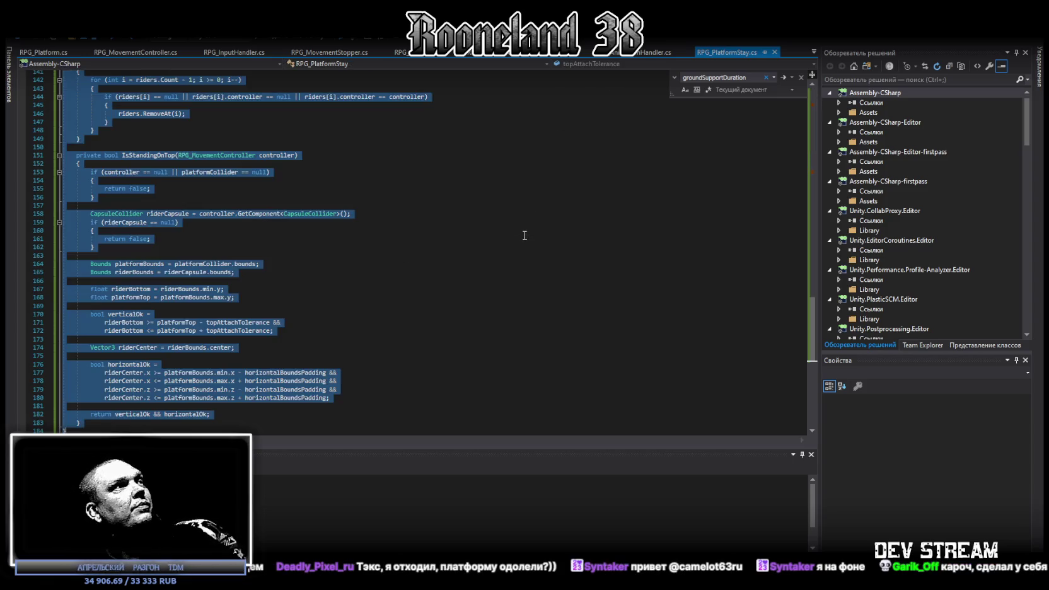
{"action": "key", "text": "Escape"}
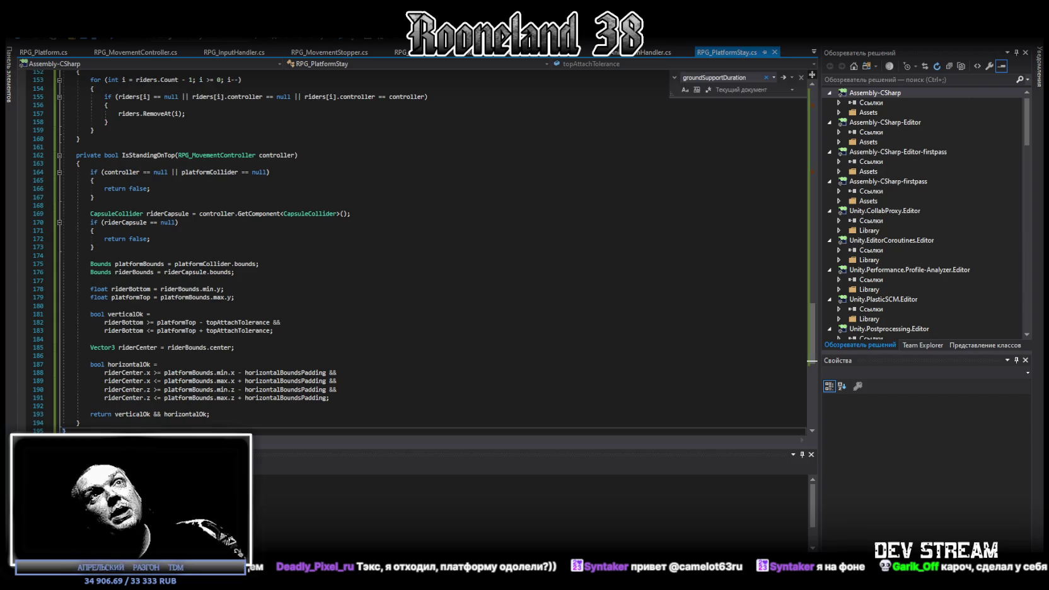
{"action": "key", "text": "alt+Tab"}
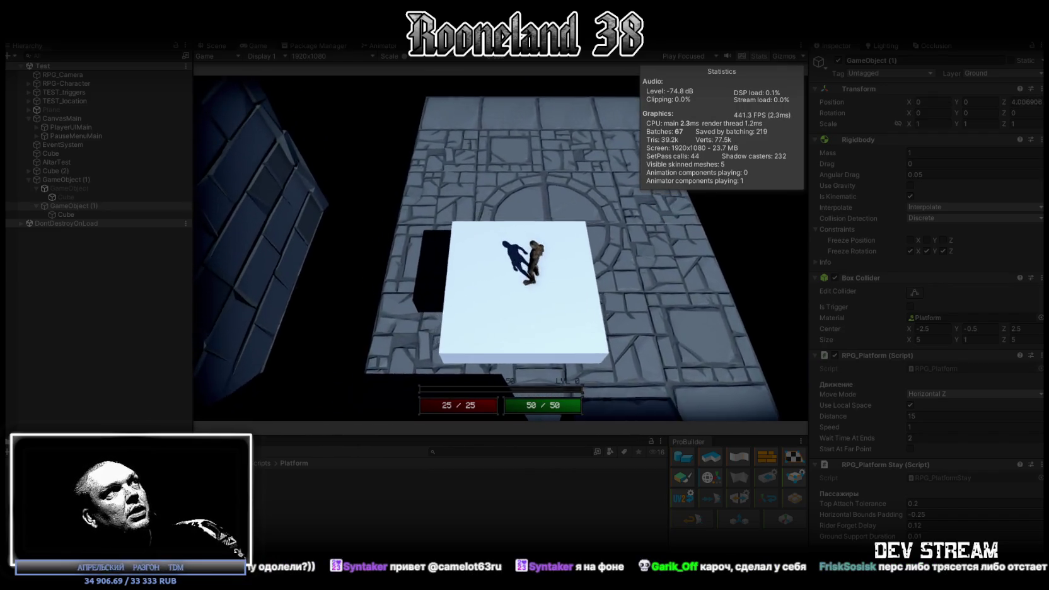
Maximize the Game view to watch the character ride the moving white platform.
{"action": "double_click", "coordinate": [260, 46]}
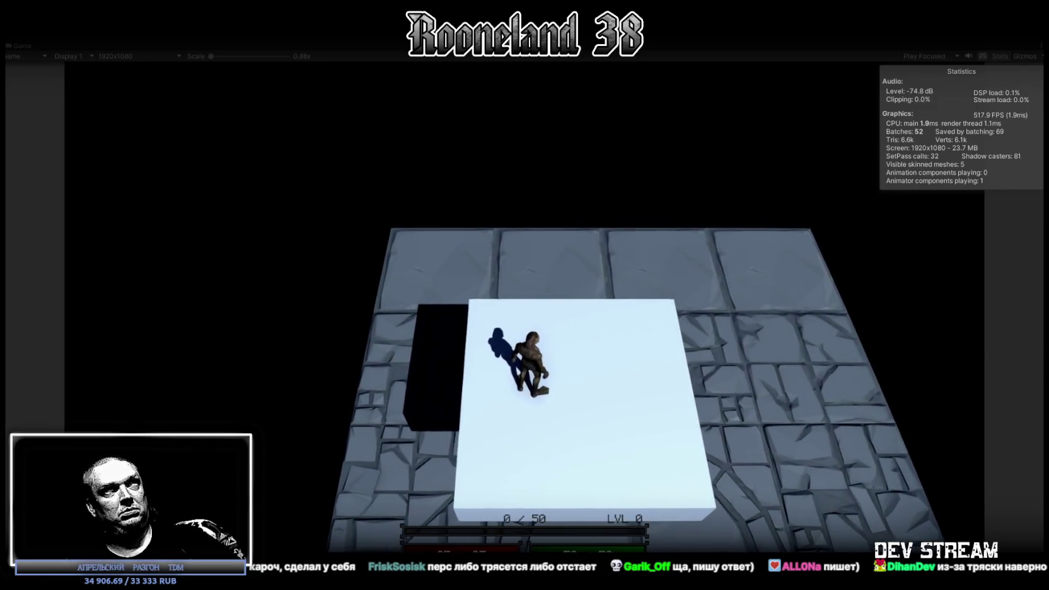
End the play test with Ctrl+P to resume scene editing.
{"action": "key", "text": "ctrl+p"}
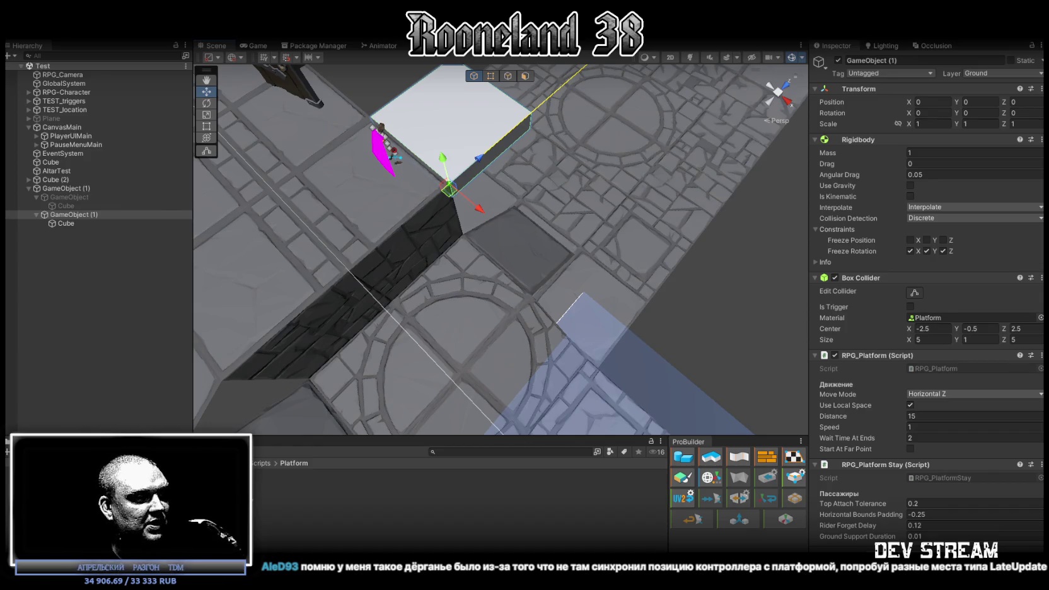
Undo the code replacement in RPG_PlatformStay.cs to restore the shorter version, then return to Unity.
{"action": "key", "text": "alt+Tab"}
{"action": "scroll", "coordinate": [325, 415], "scroll_direction": "down", "scroll_amount": 10}
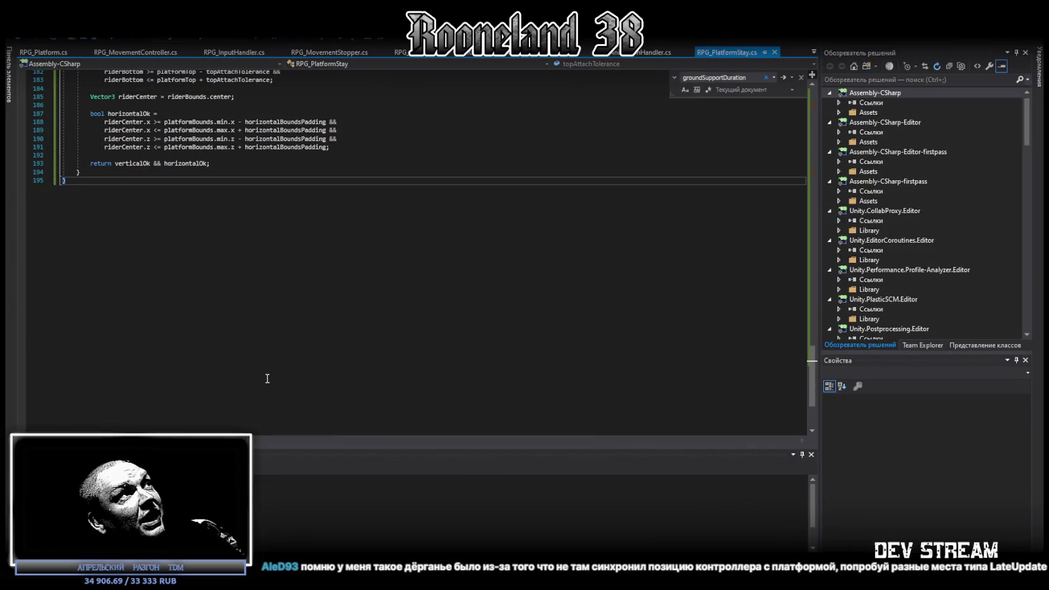
{"action": "key", "text": "ctrl+z"}
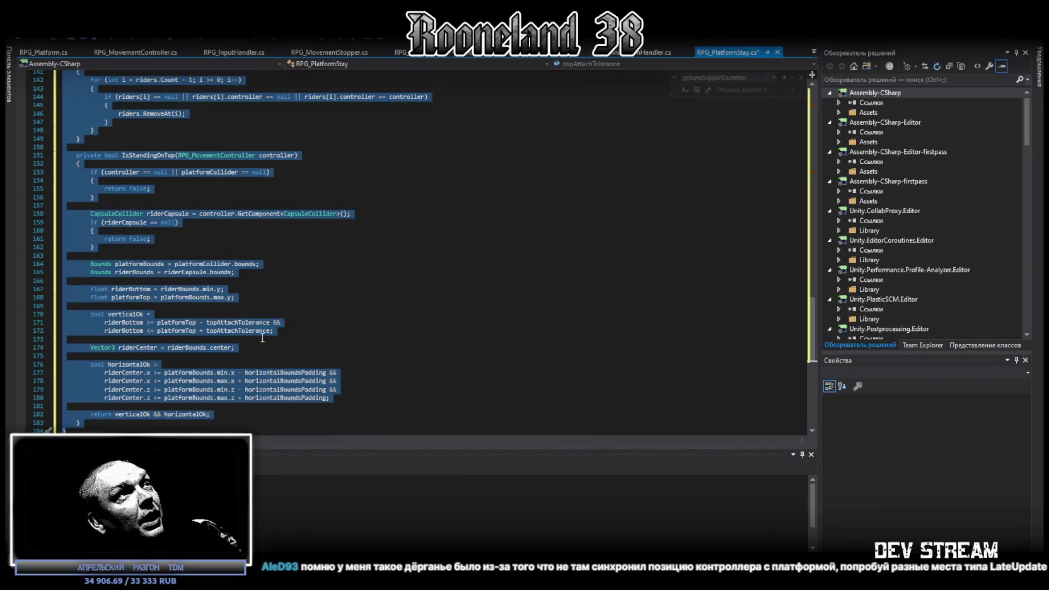
{"action": "key", "text": "ctrl+f"}
{"action": "key", "text": "alt+Tab"}
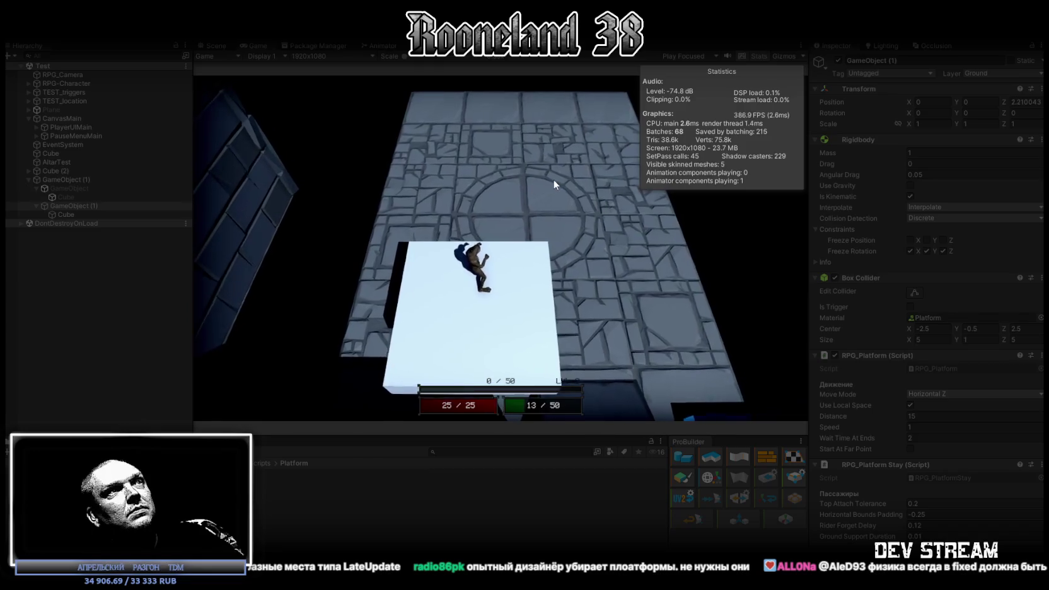
Maximize the Game view to test the platform ride, then stop play mode.
{"action": "double_click", "coordinate": [258, 45]}
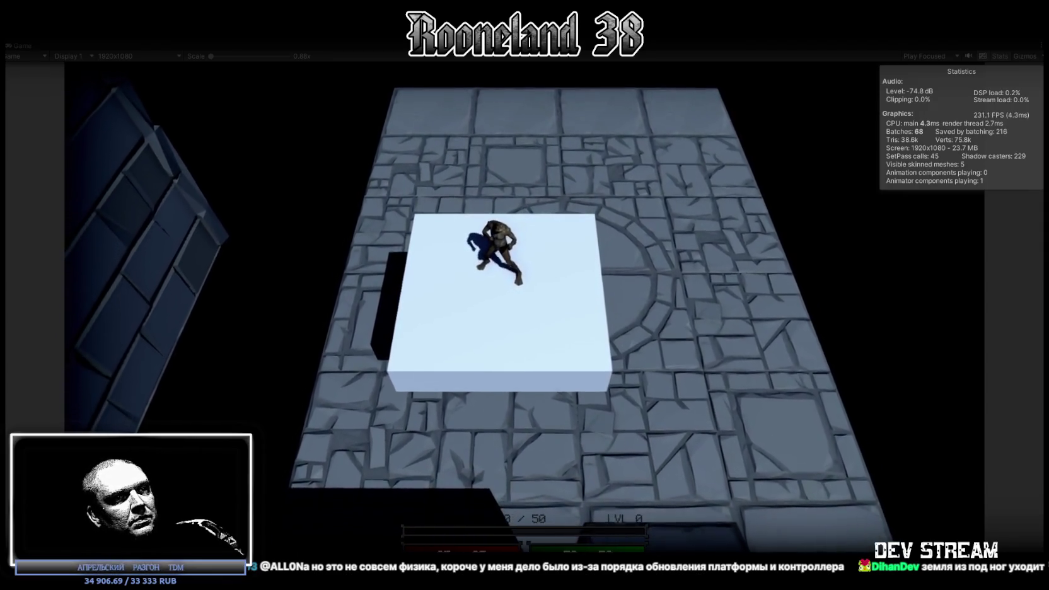
{"action": "key", "text": "ctrl+p"}
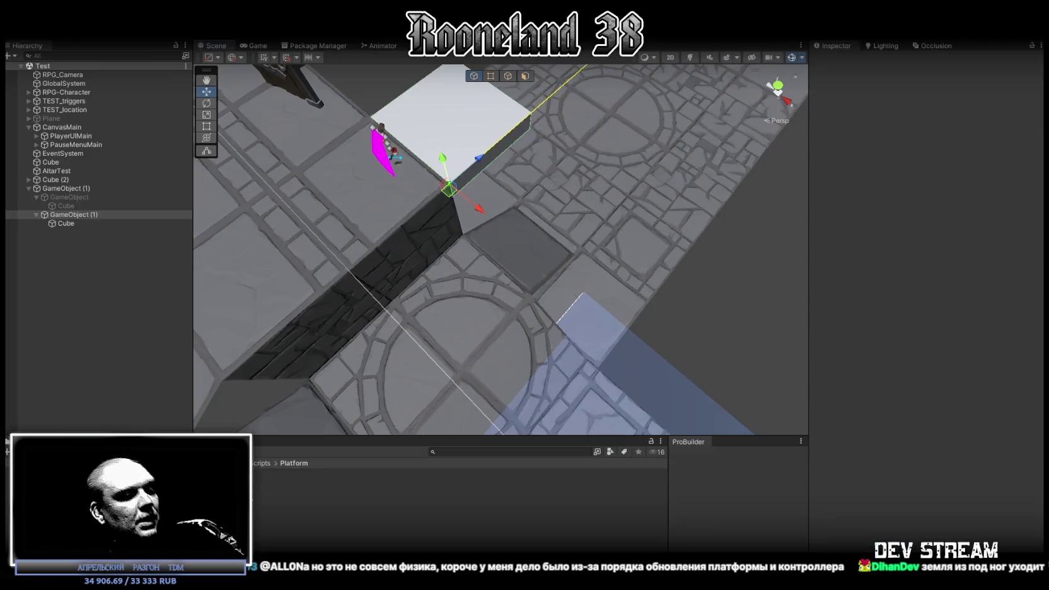
Paste and save another RPG_PlatformStay.cs revision, then view the platform in Unity after recompiling.
{"action": "key", "text": "alt+Tab"}
{"action": "scroll", "coordinate": [271, 252], "scroll_direction": "down", "scroll_amount": 3}
{"action": "left_click", "coordinate": [271, 388]}
{"action": "key", "text": "ctrl+a"}
{"action": "key", "text": "ctrl+v"}
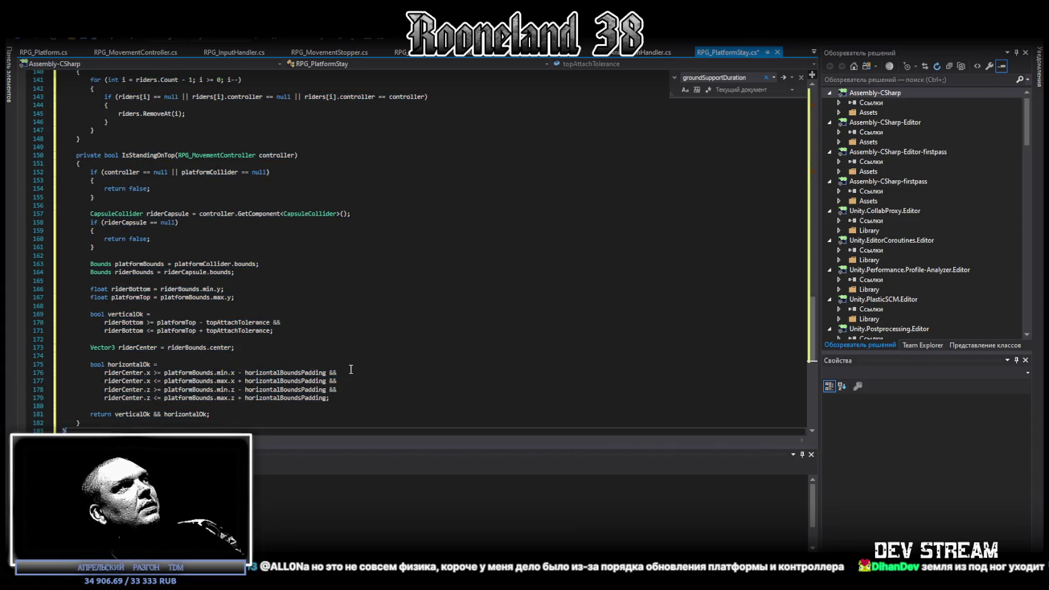
{"action": "key", "text": "ctrl+s"}
{"action": "key", "text": "alt+Tab"}
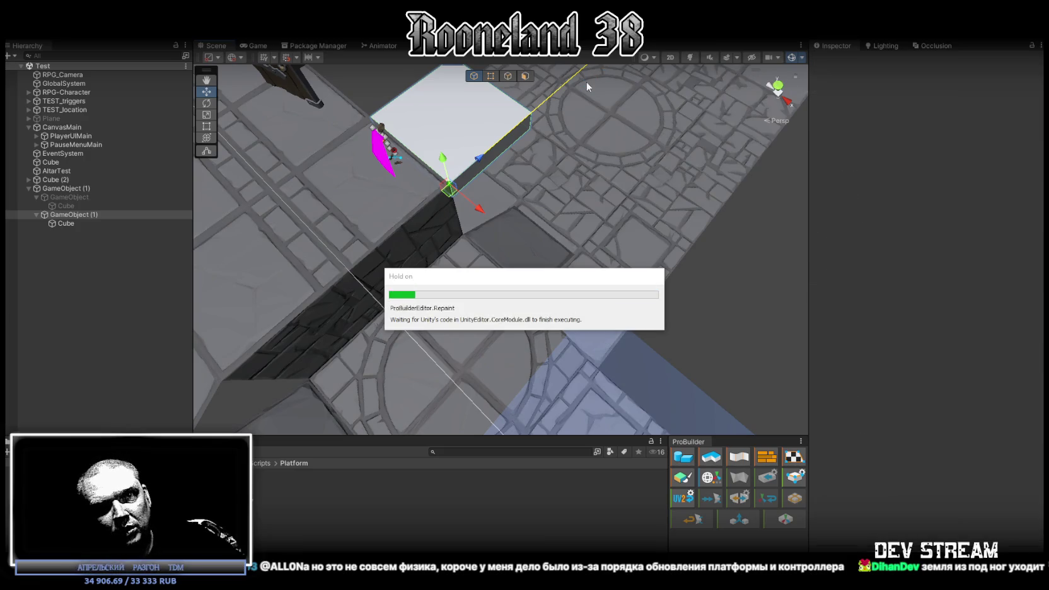
{"action": "left_click_drag", "start_coordinate": [474, 135], "coordinate": [451, 182]}
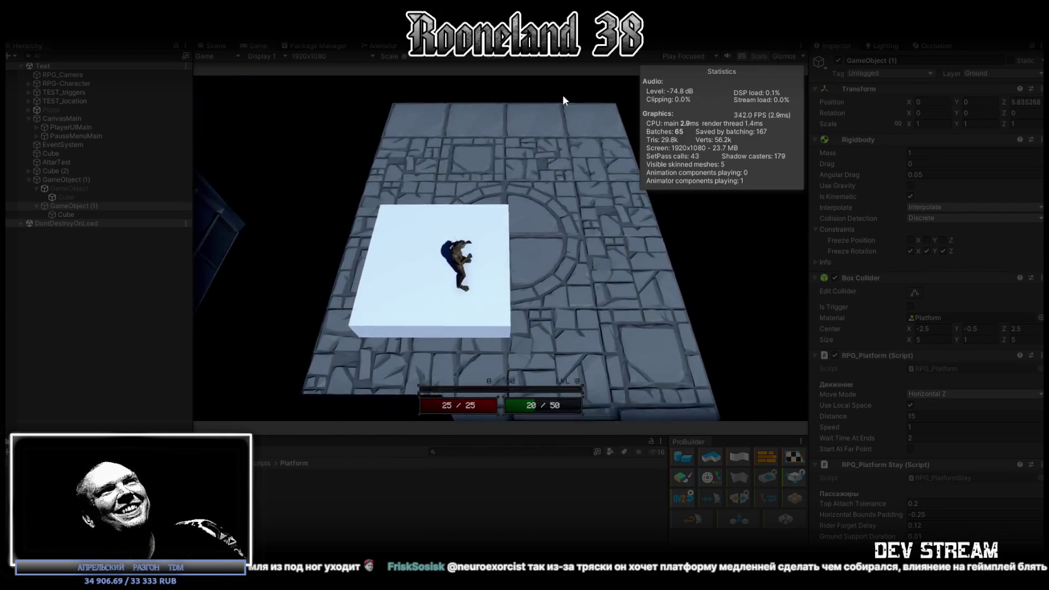
Stop the platform play test with Ctrl+P and return to the Scene view.
{"action": "key", "text": "ctrl+p"}
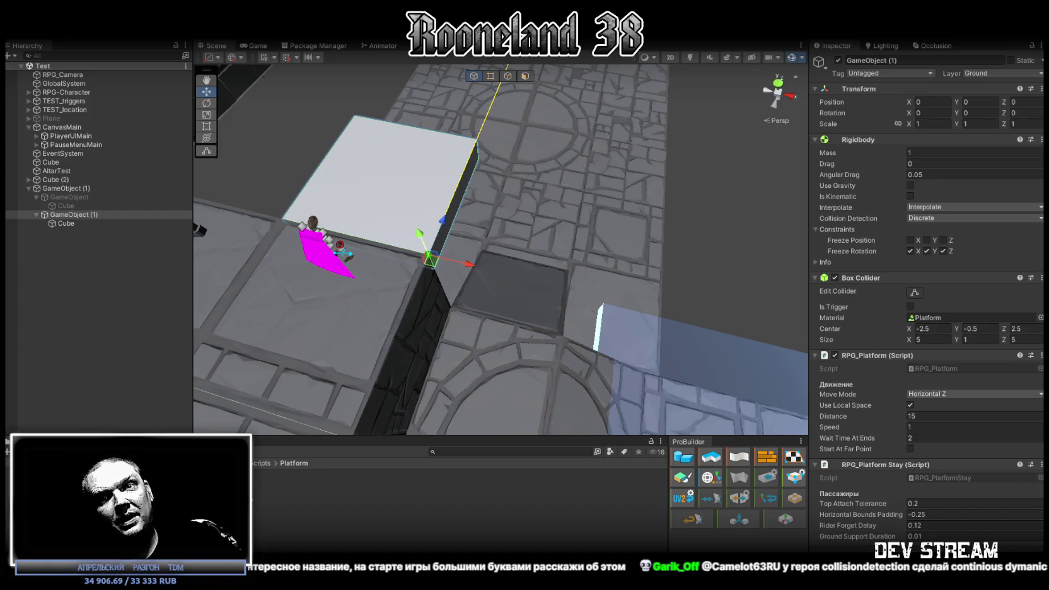
Keep the RPG-Character's Rigidbody collision detection on Continuous Dynamic.
{"action": "left_click", "coordinate": [84, 95]}
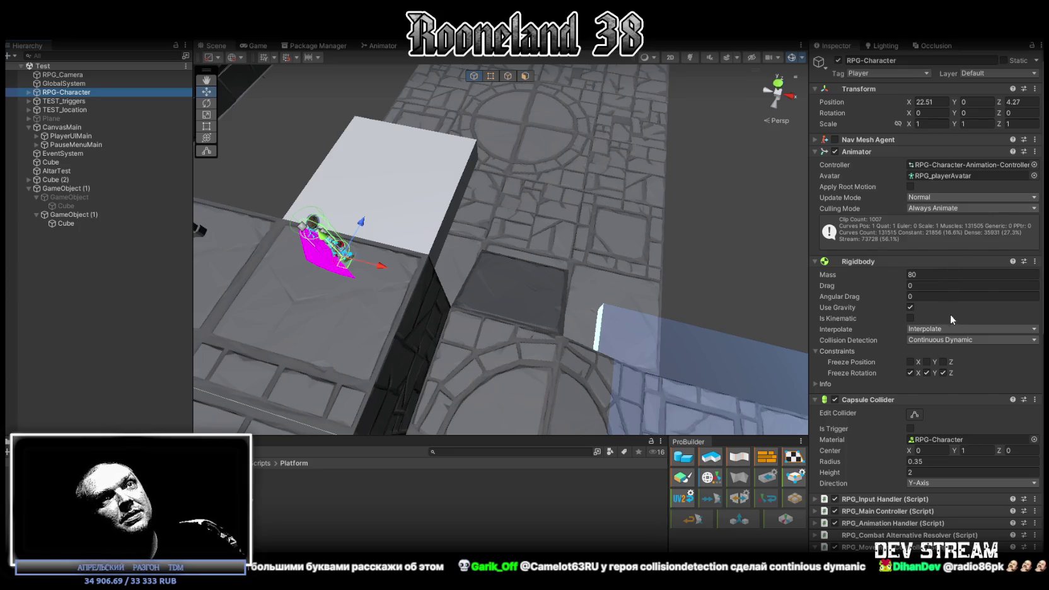
{"action": "left_click", "coordinate": [959, 344]}
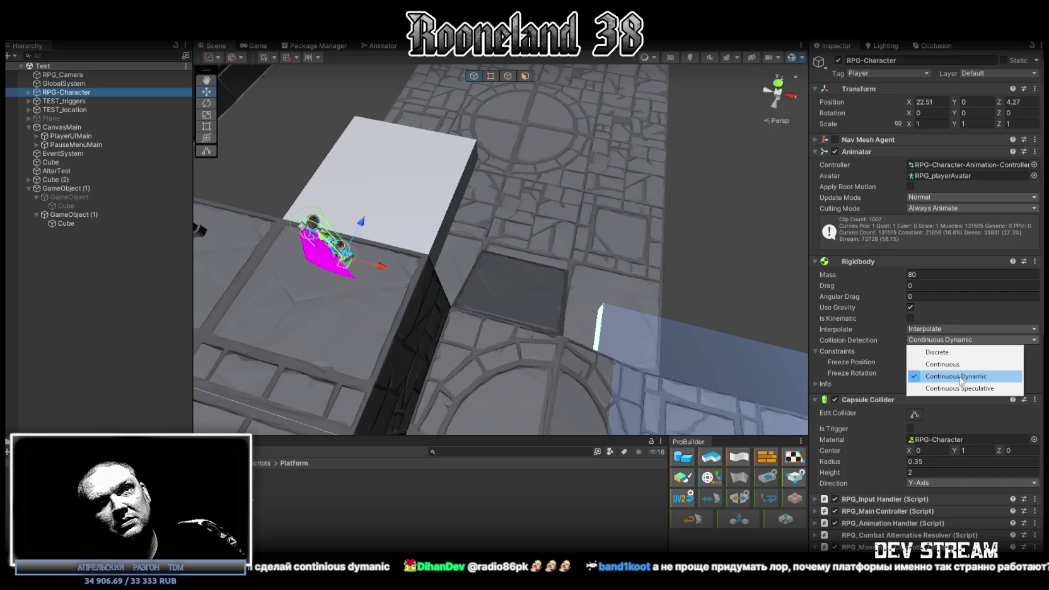
{"action": "left_click", "coordinate": [988, 377]}
{"action": "left_click_drag", "start_coordinate": [371, 242], "coordinate": [412, 217]}
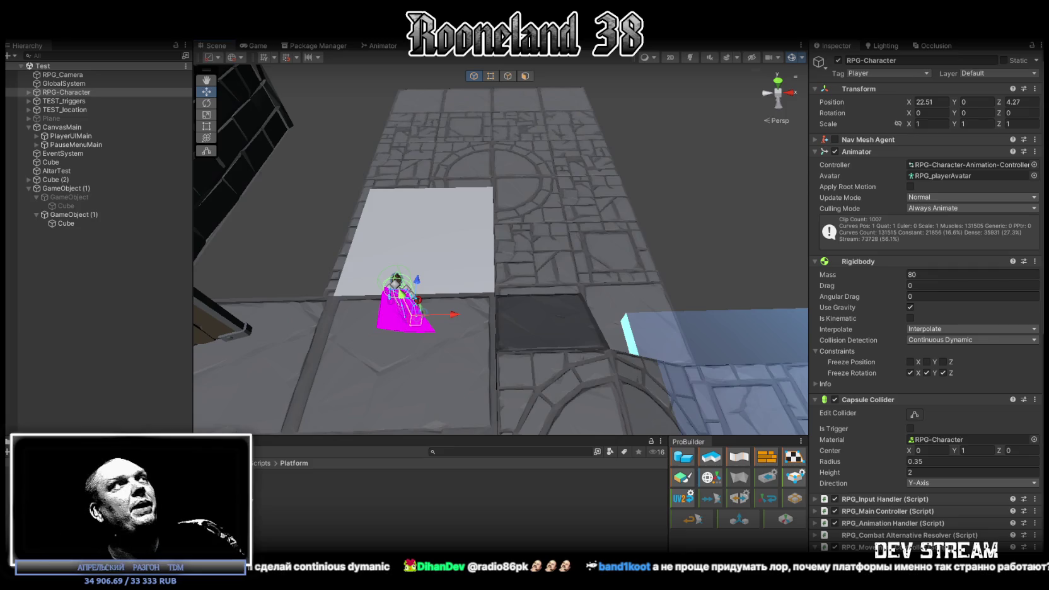
Inspect platform GameObject (1)'s components, then open the Былина store page in Steam.
{"action": "left_click", "coordinate": [73, 214]}
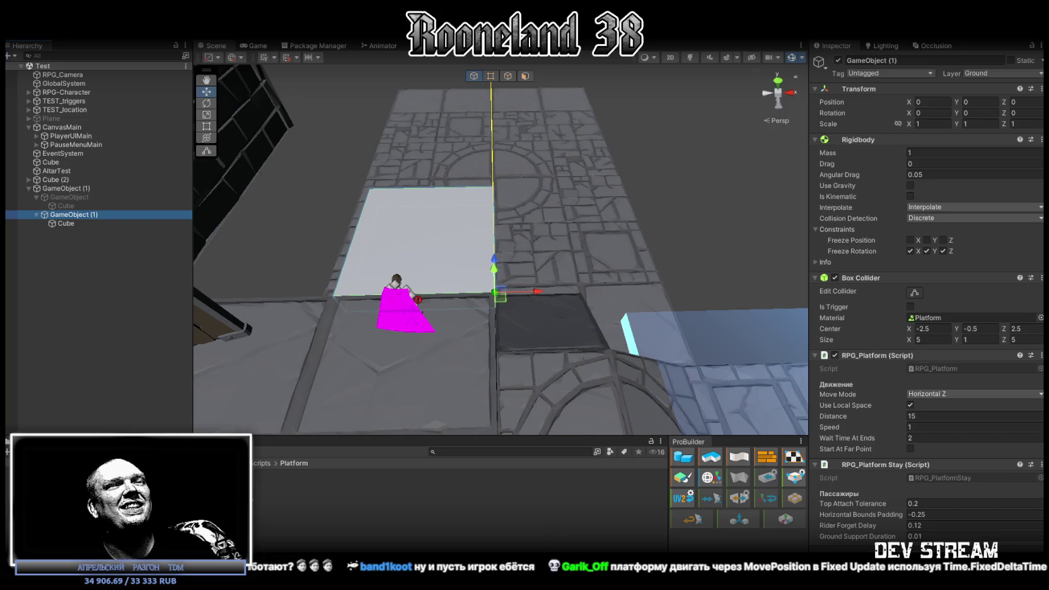
{"action": "key", "text": "alt+Tab"}
{"action": "left_click", "coordinate": [247, 268]}
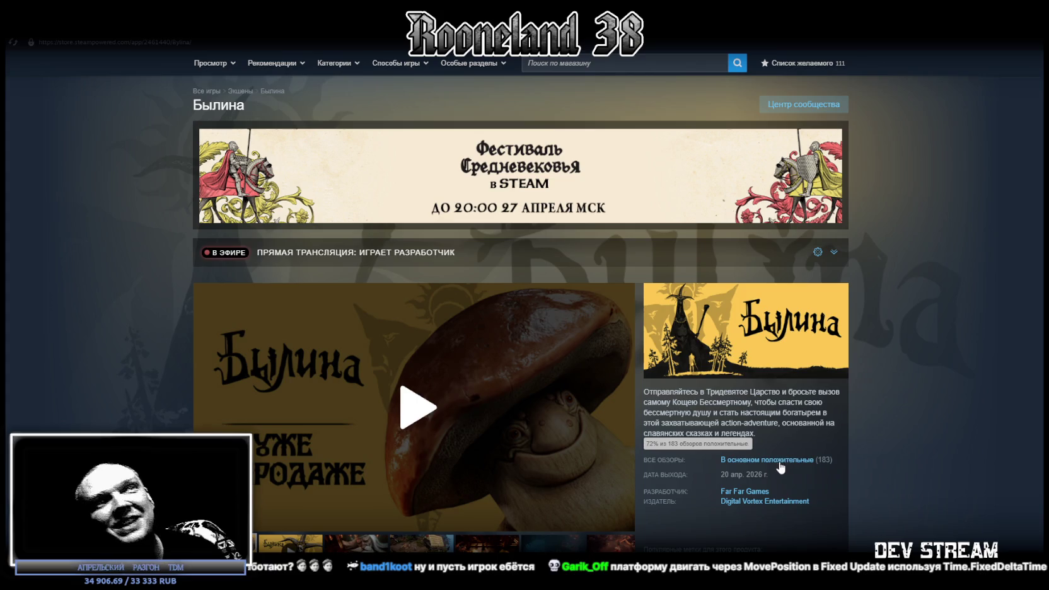
Scroll the Былина store page and open Steam's Downloads list.
{"action": "scroll", "coordinate": [885, 275], "scroll_direction": "down", "scroll_amount": 3}
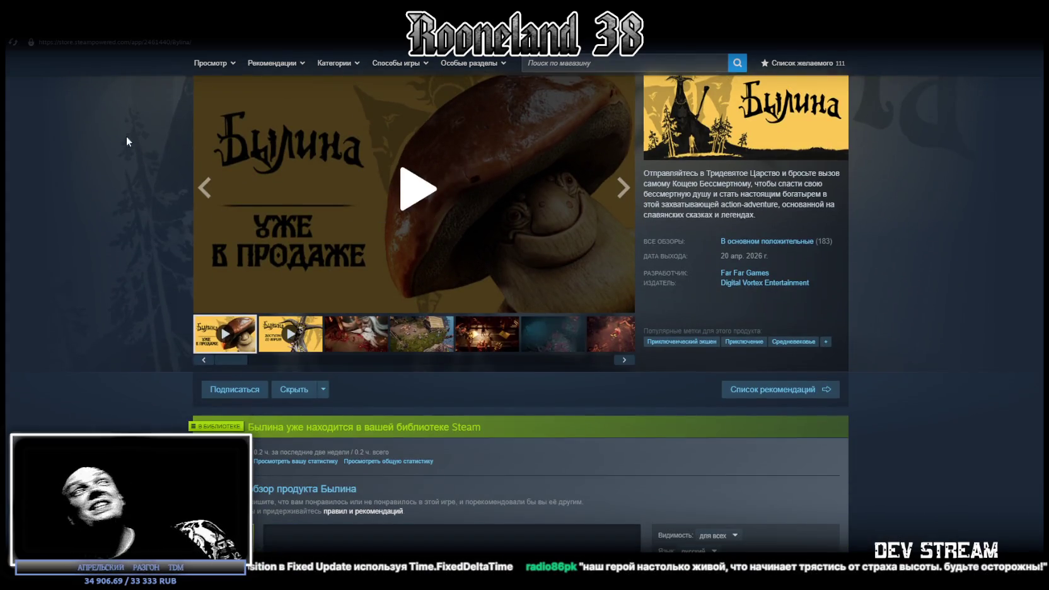
{"action": "left_click", "coordinate": [525, 577]}
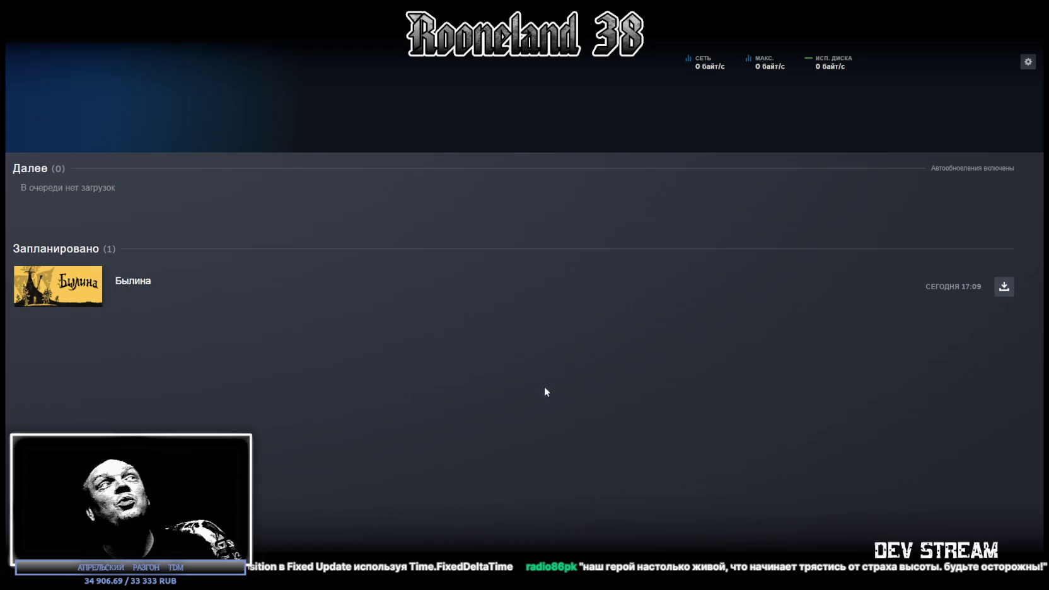
Start the scheduled Былина update and let it download to about 15% before returning to Visual Studio.
{"action": "left_click", "coordinate": [1003, 287]}
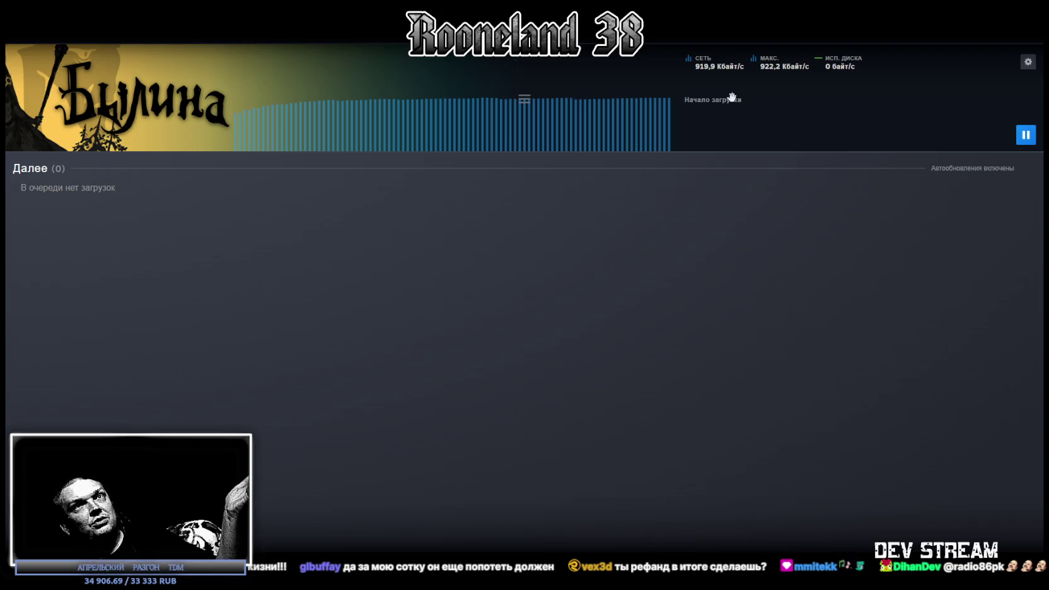
{"action": "left_click", "coordinate": [126, 35]}
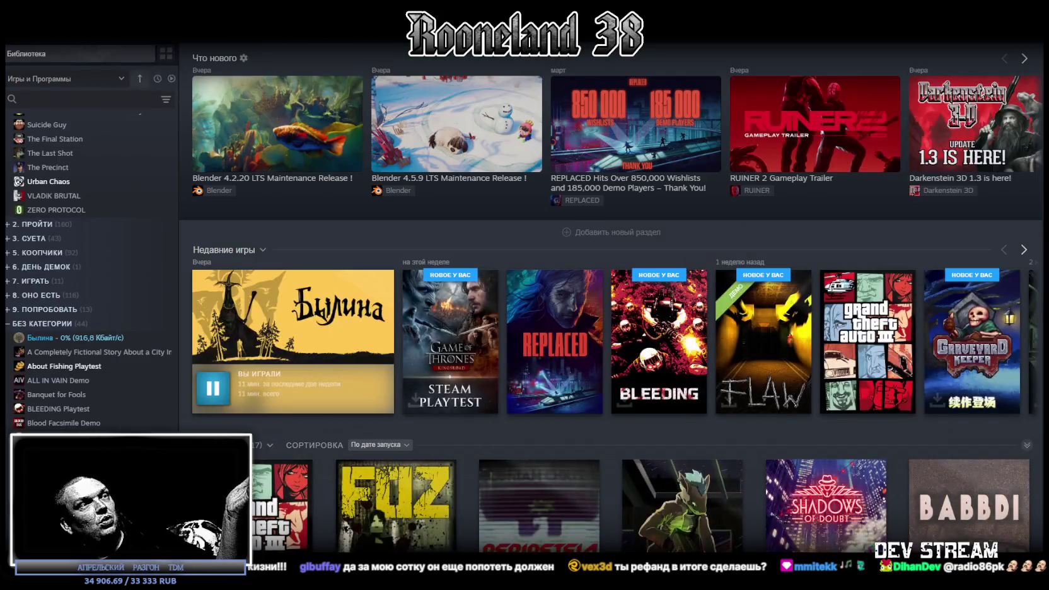
{"action": "key", "text": "alt+Left"}
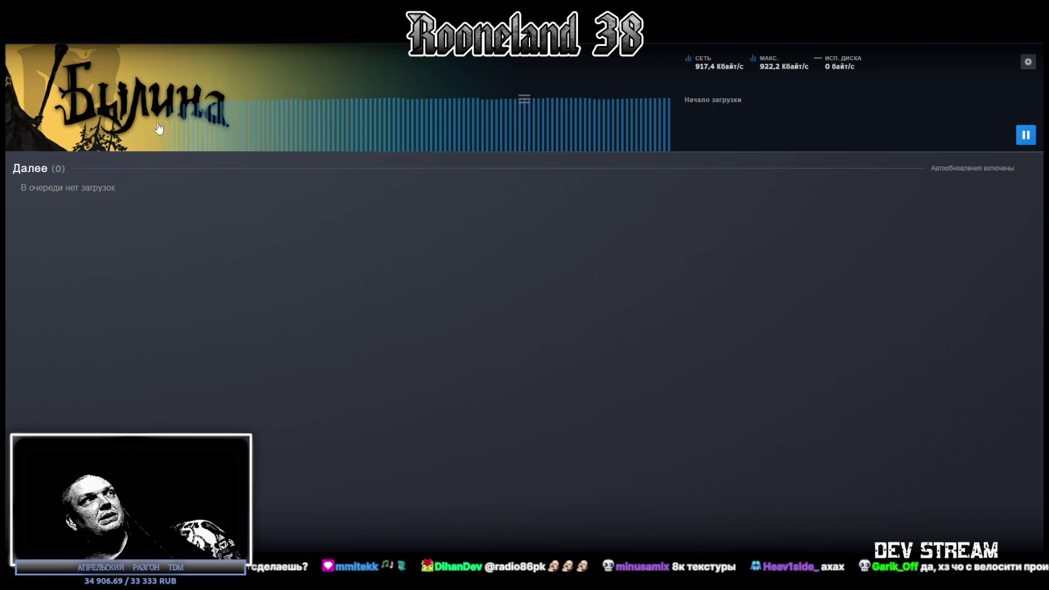
{"action": "mouse_move", "coordinate": [670, 119]}
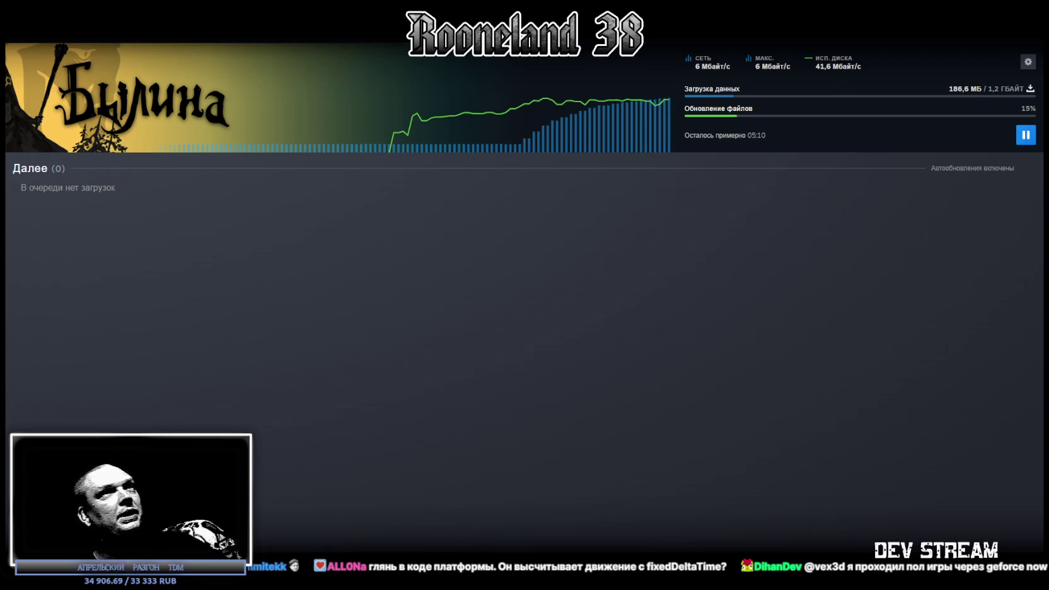
{"action": "key", "text": "alt+Tab"}
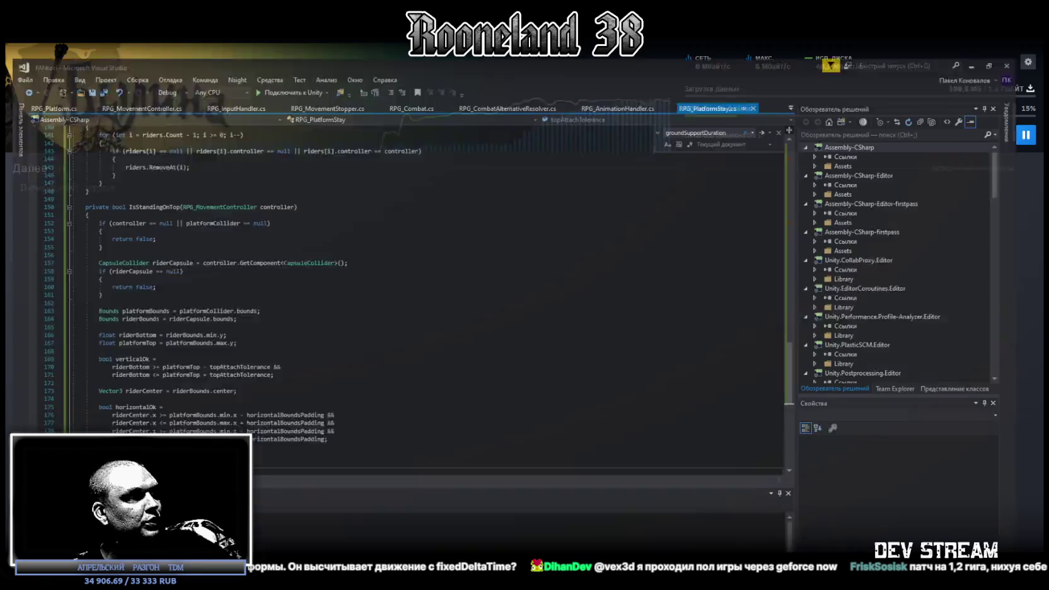
In RPG_Platform.cs, search for 'fixed' to locate Time.fixedDeltaTime in the CurrentVelocity property.
{"action": "left_click", "coordinate": [57, 53]}
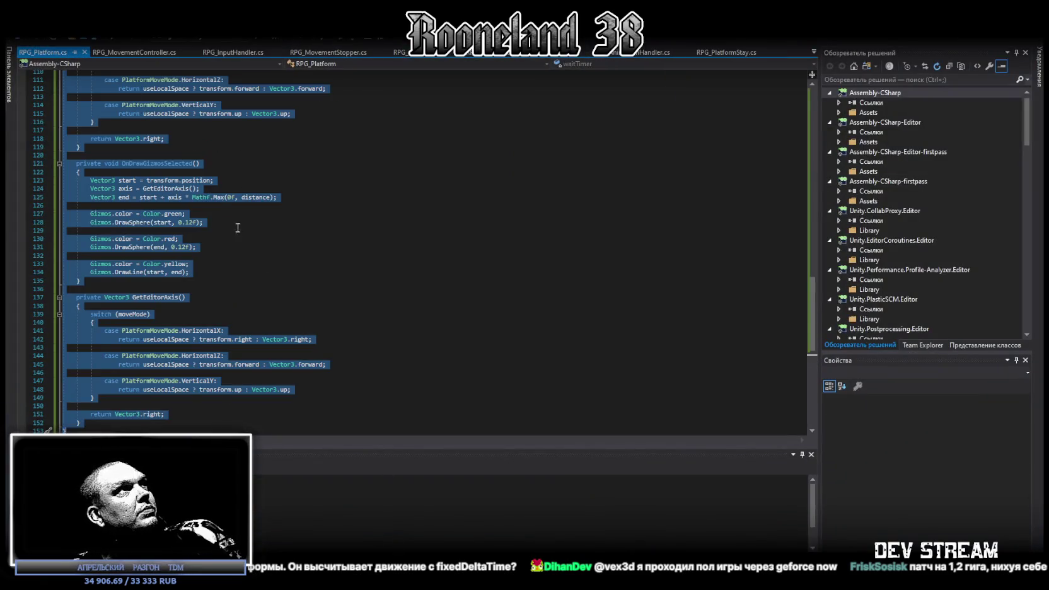
{"action": "left_click", "coordinate": [474, 279]}
{"action": "key", "text": "ctrl+f"}
{"action": "type", "text": "ашч"}
{"action": "key", "text": "BackSpace"}
{"action": "key", "text": "BackSpace"}
{"action": "key", "text": "BackSpace"}
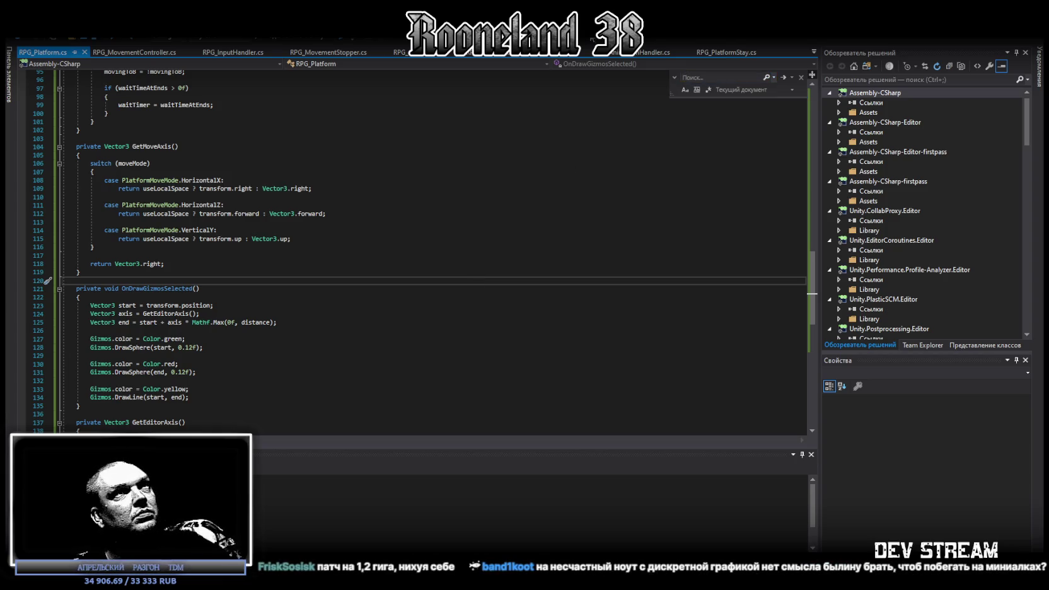
{"action": "left_click", "coordinate": [706, 76]}
{"action": "type", "text": "f"}
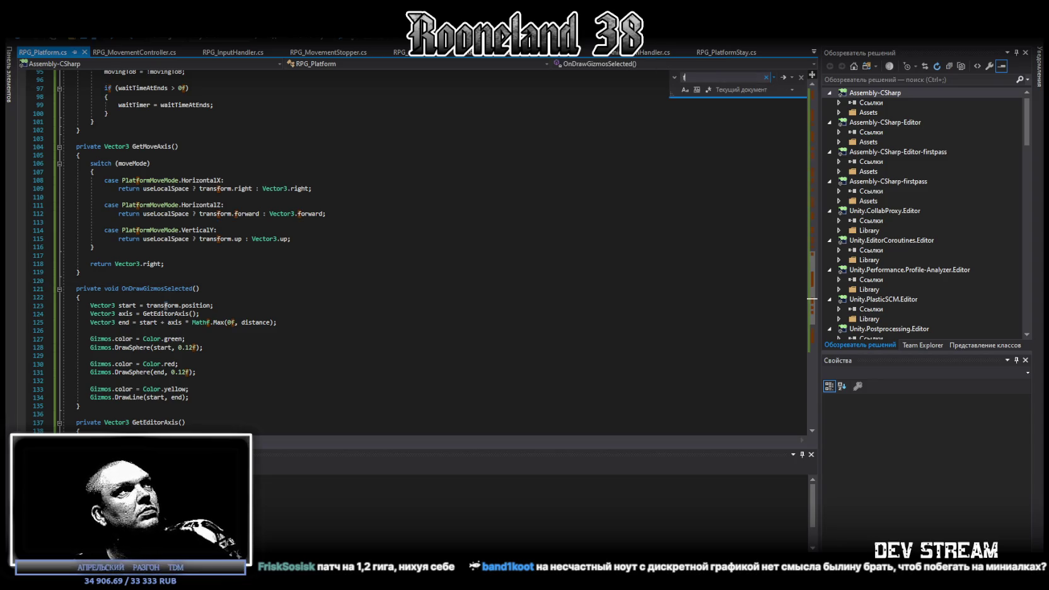
{"action": "type", "text": "ixed"}
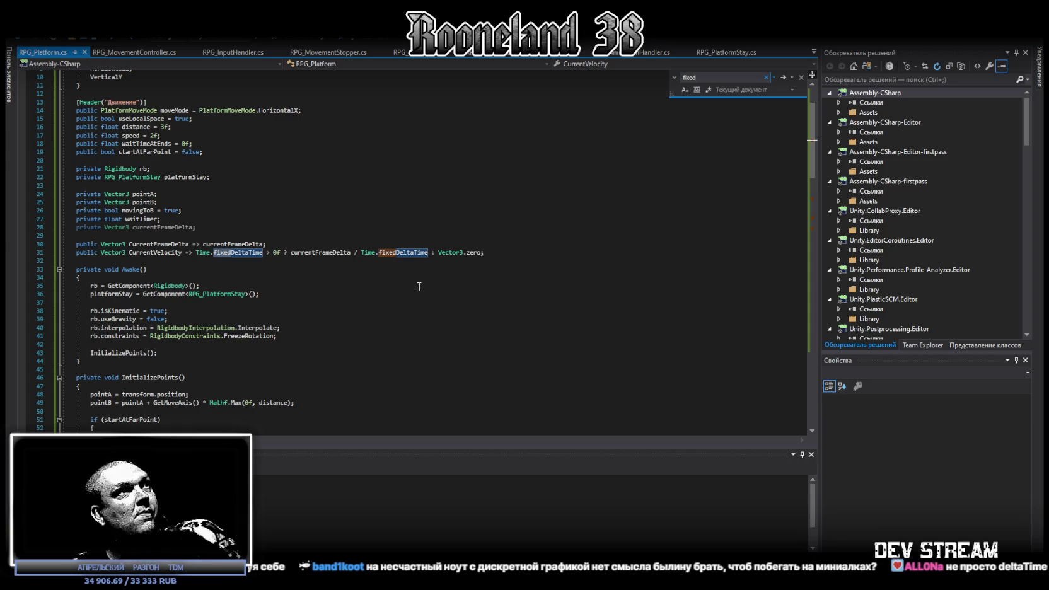
{"action": "scroll", "coordinate": [413, 287], "scroll_direction": "down", "scroll_amount": 1}
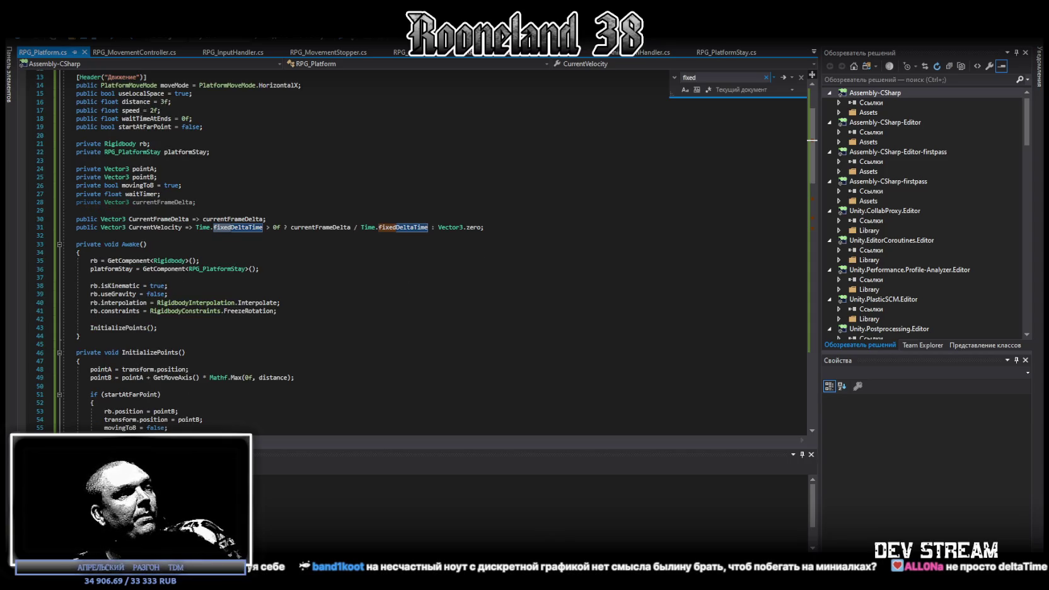